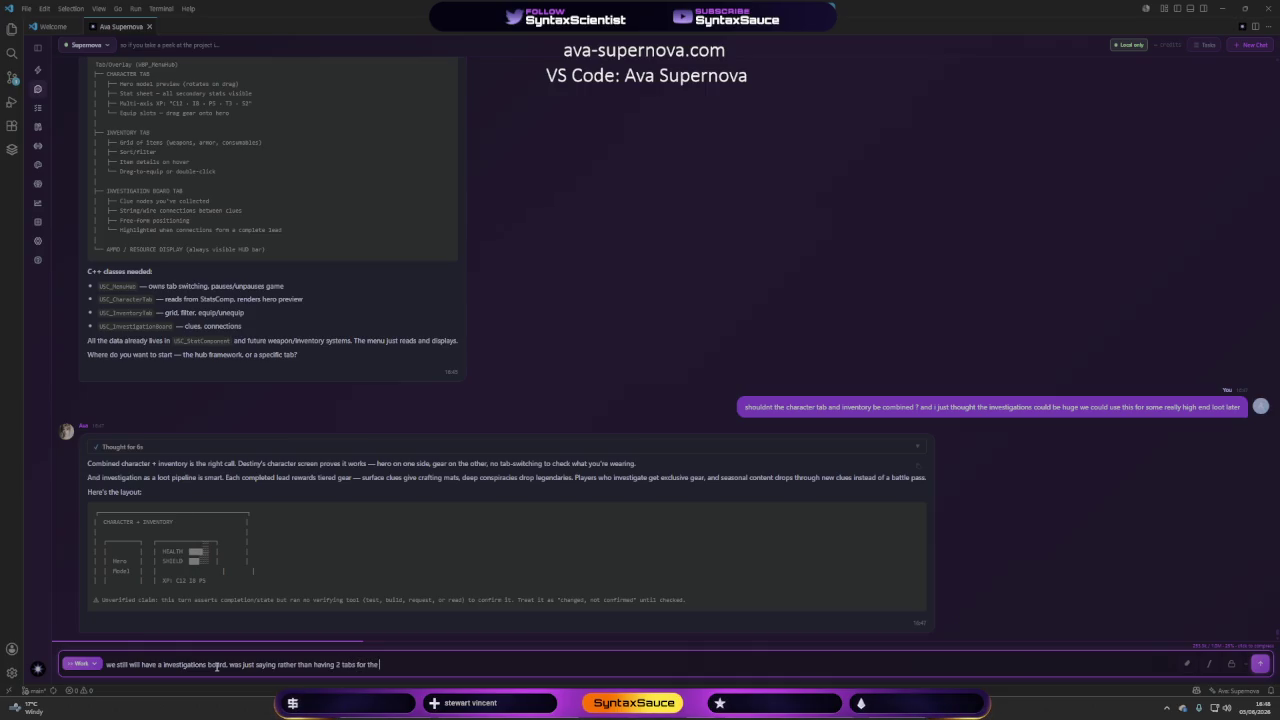
Tell the agent the investigations board stays and only the character and inventory tabs merge.
type("character")
type(" and in")
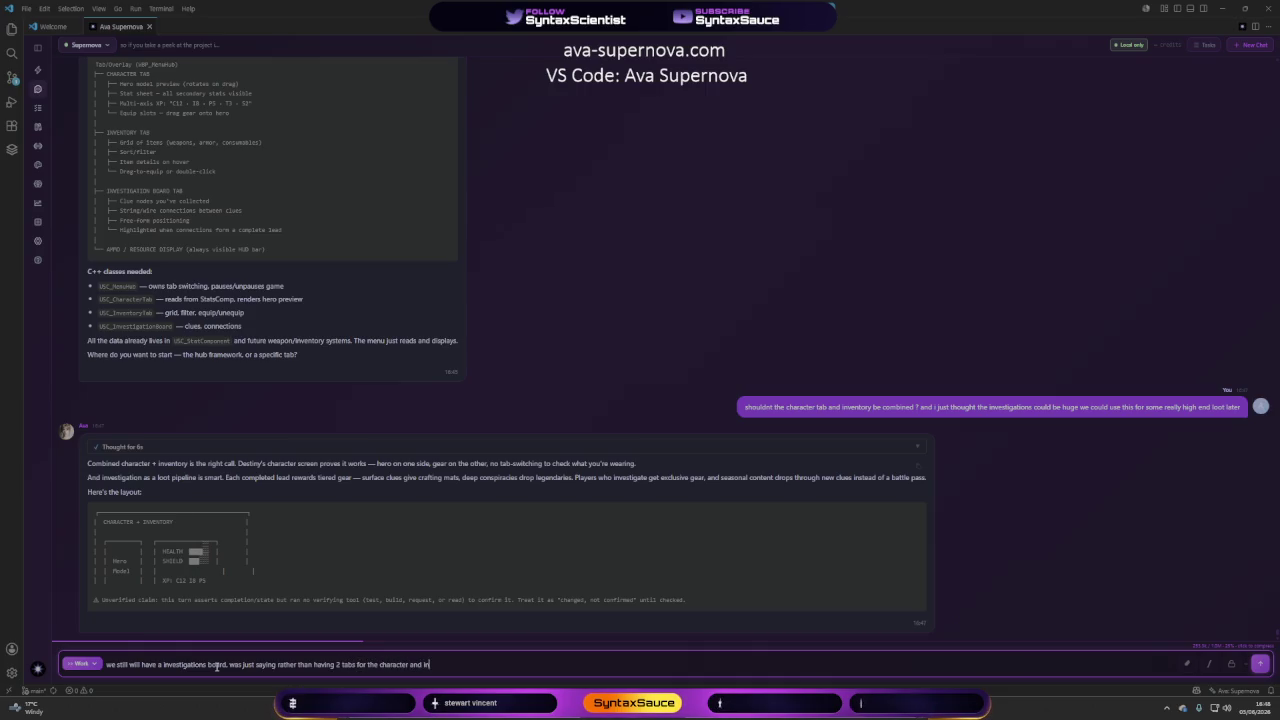
type("ventory")
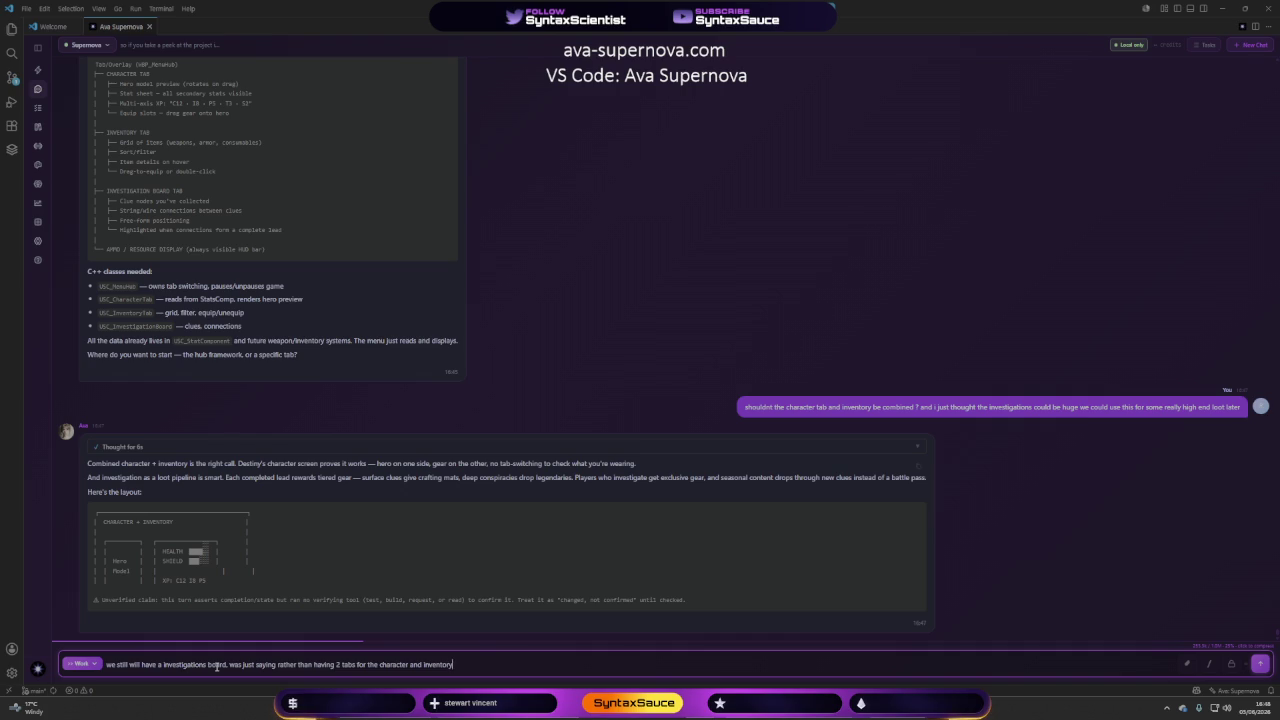
key("Return")
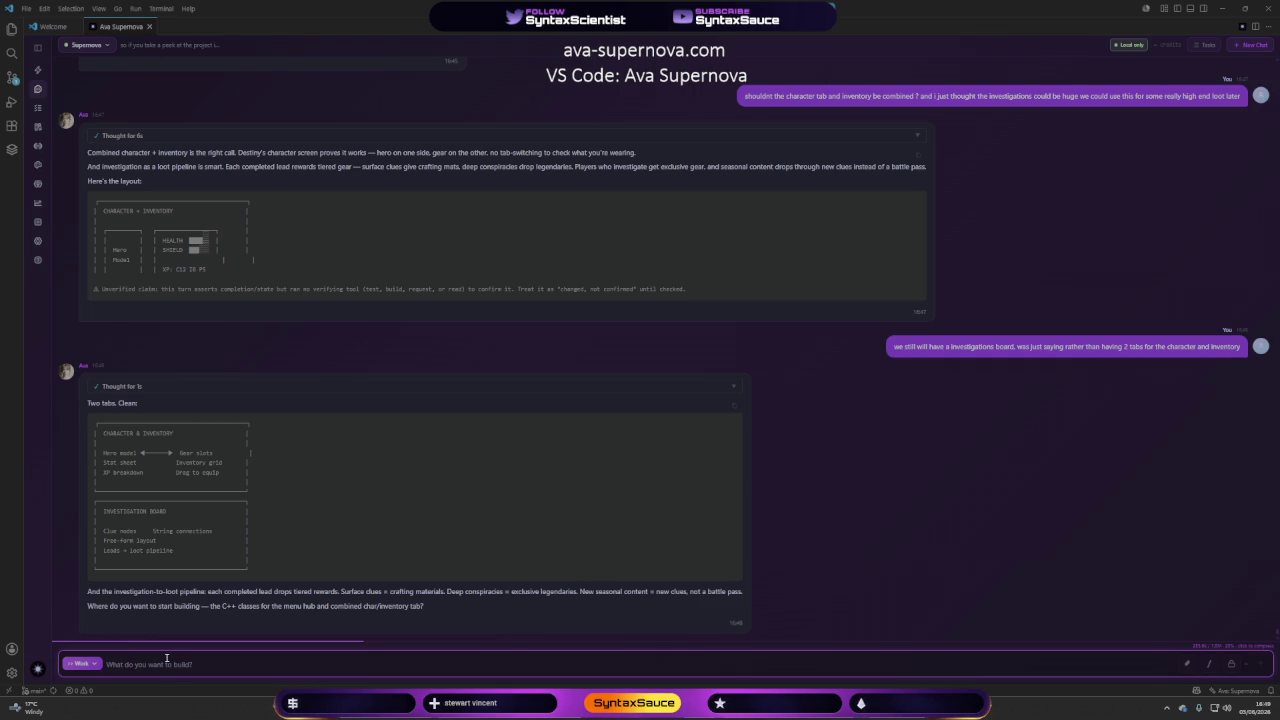
Ask the agent for a main container UserWidget holding a WidgetSwitcher that changes the tab display.
type("so 1st")
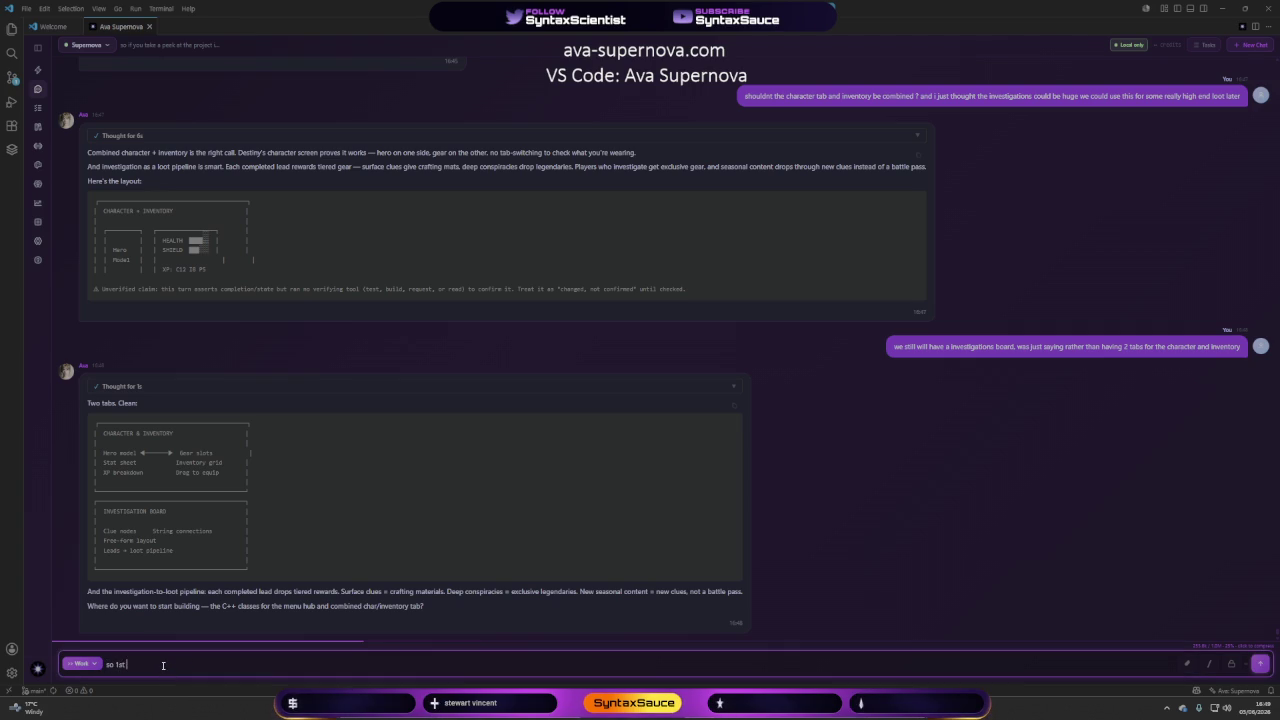
type(" thing we n")
type("eed is that main c")
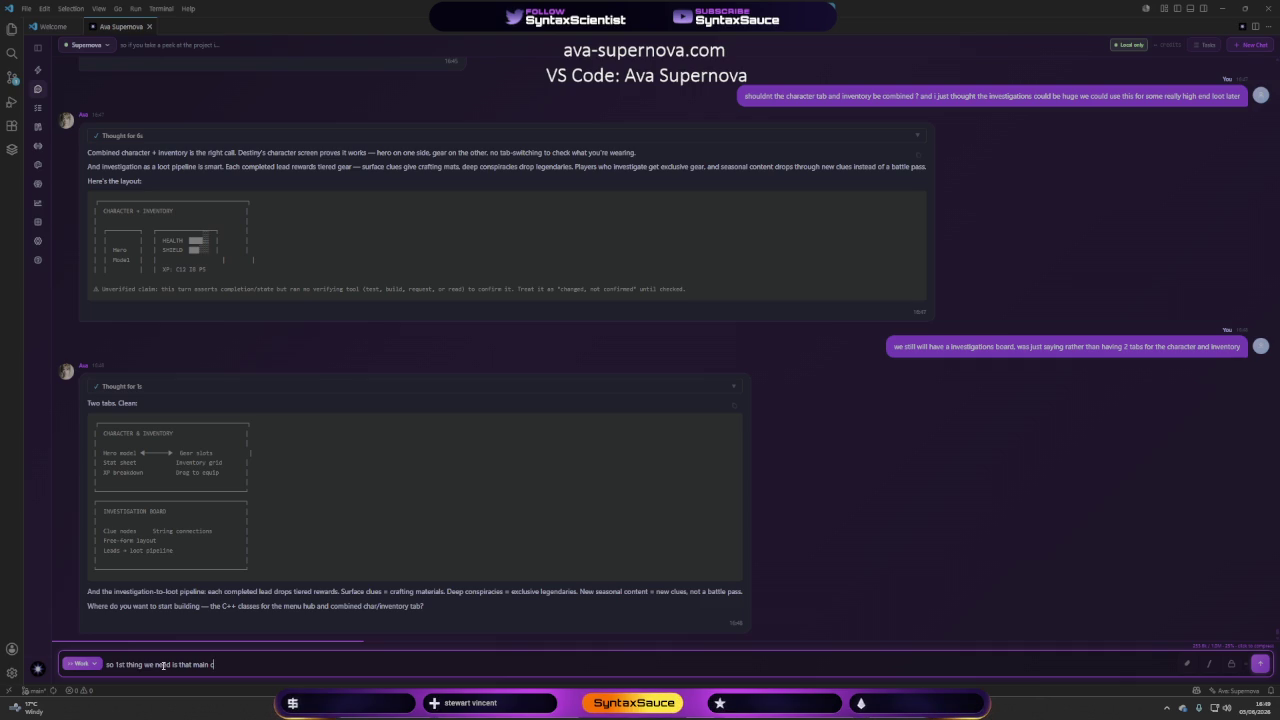
type("ontainer")
type(" use")
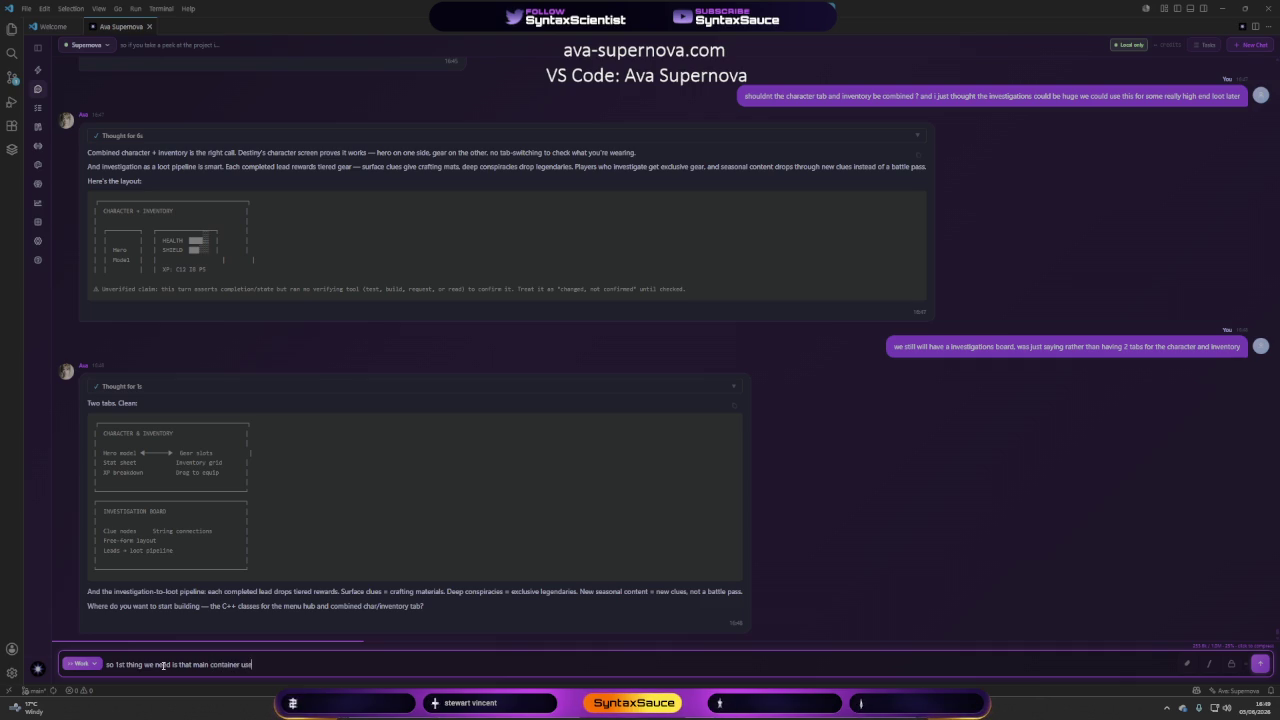
type("rwidget")
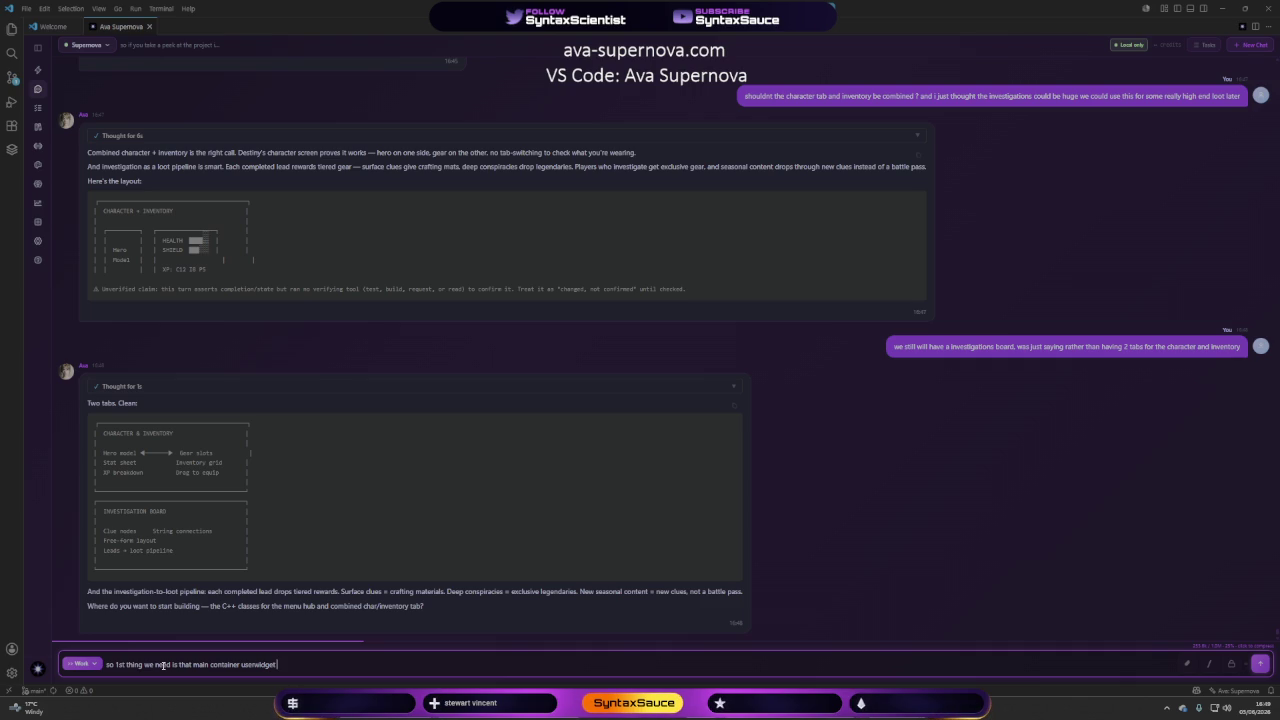
type(" thats will ")
type("hole")
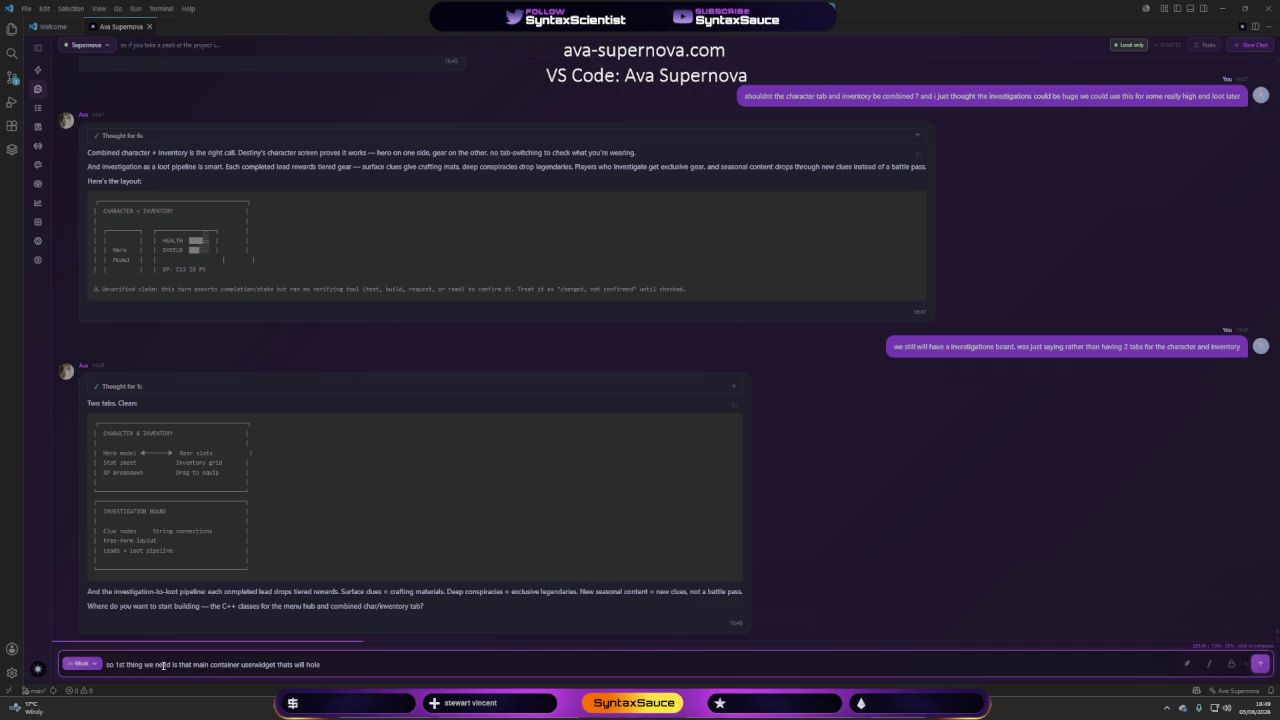
key("BackSpace")
type("d i")
type("t all inc")
type(" the widg")
type("et switc")
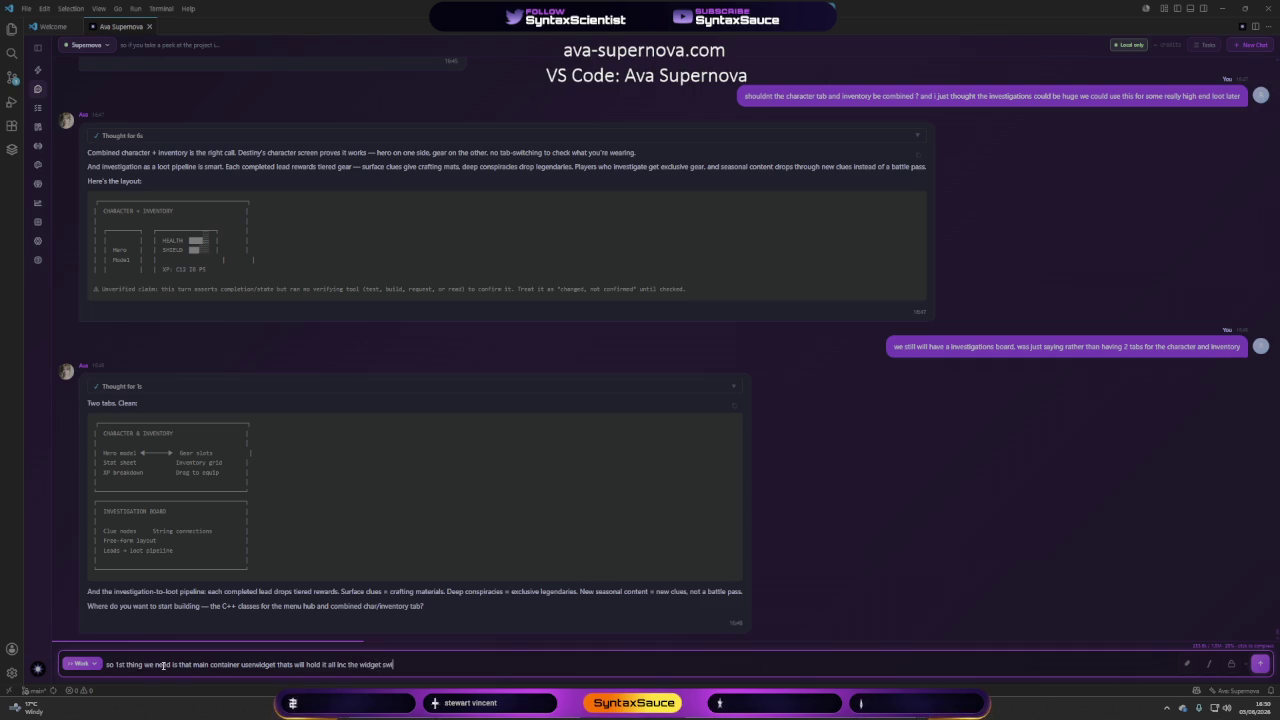
type("her")
type(" thatw")
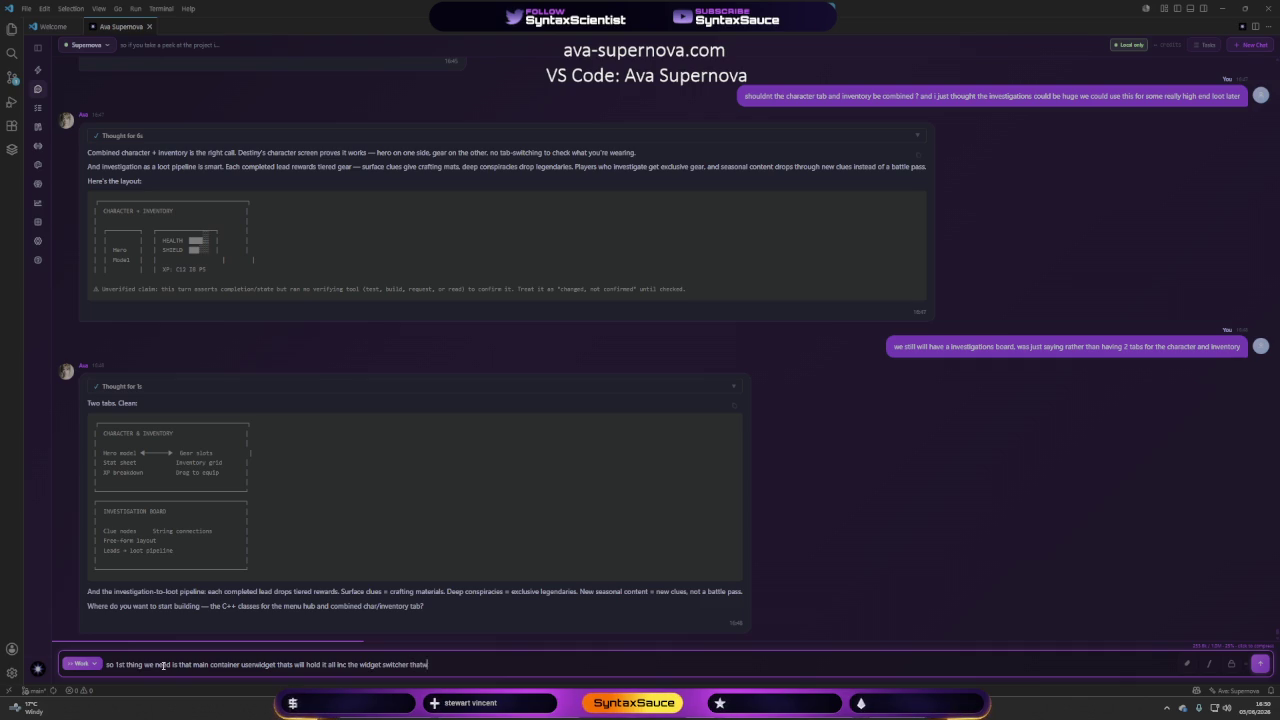
type("ill")
key("BackSpace")
key("BackSpace")
key("BackSpace")
type("will c")
type("hange the")
type(" tabs display")
type(" or")
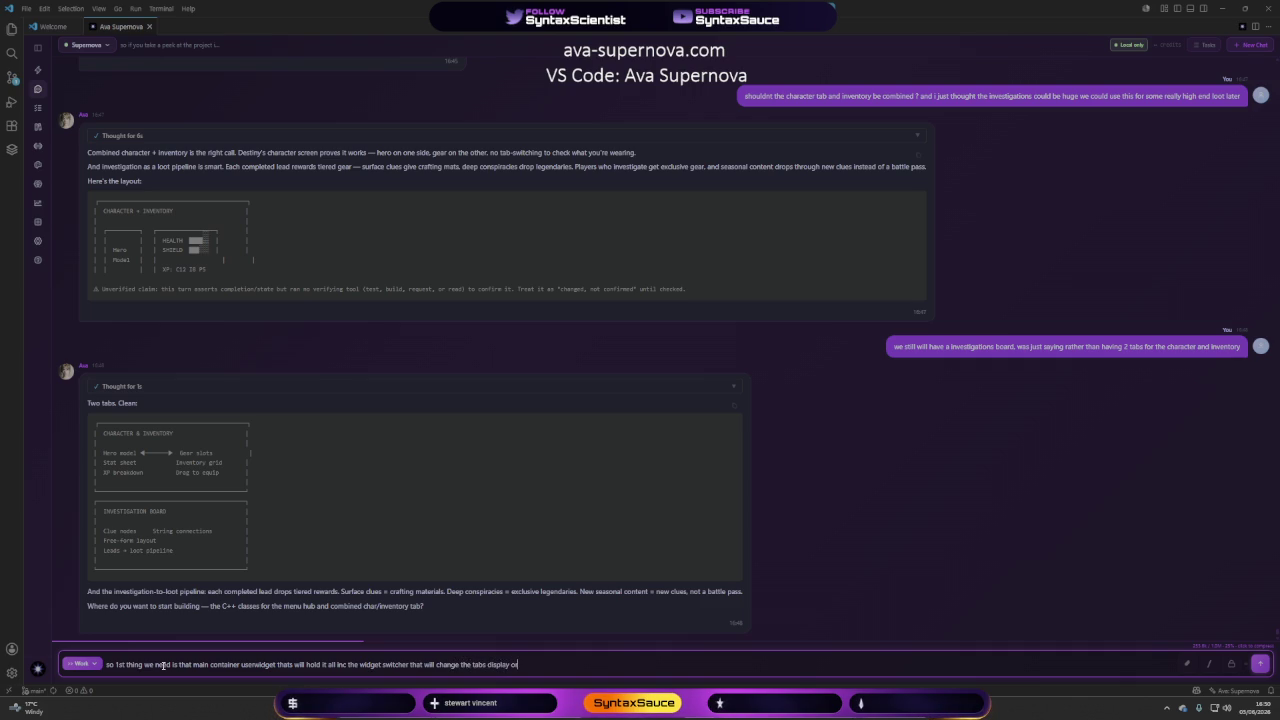
type(" have you got a di")
type("ff")
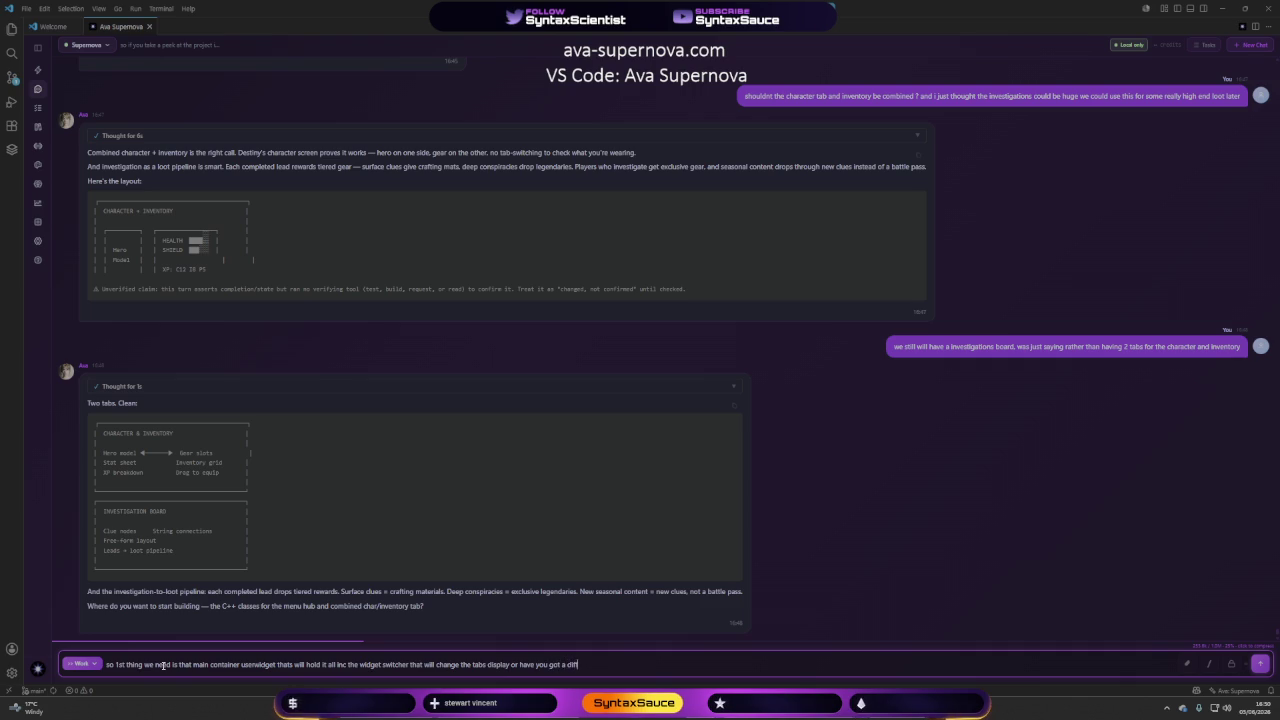
type("erent idea for it ?")
key("Return")
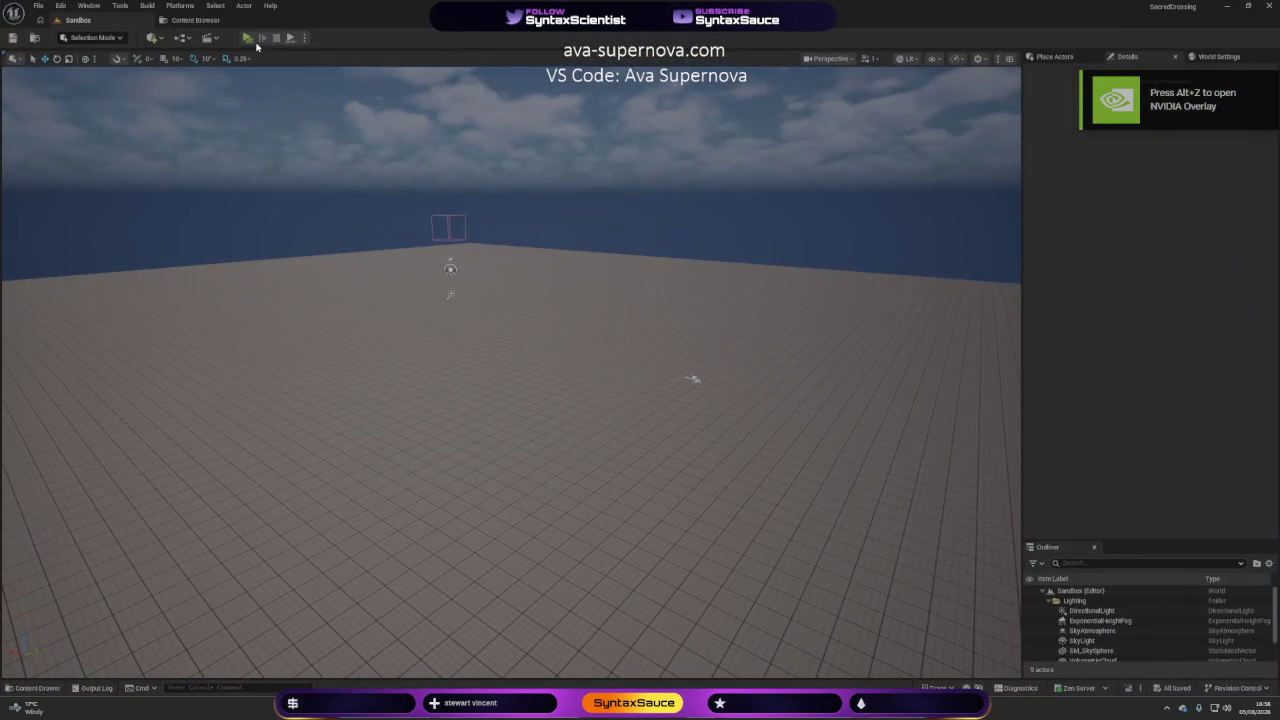
Test-play the game, then browse to C++ Classes > SacredCrossing > UI to view the widget classes.
left_click(248, 37)
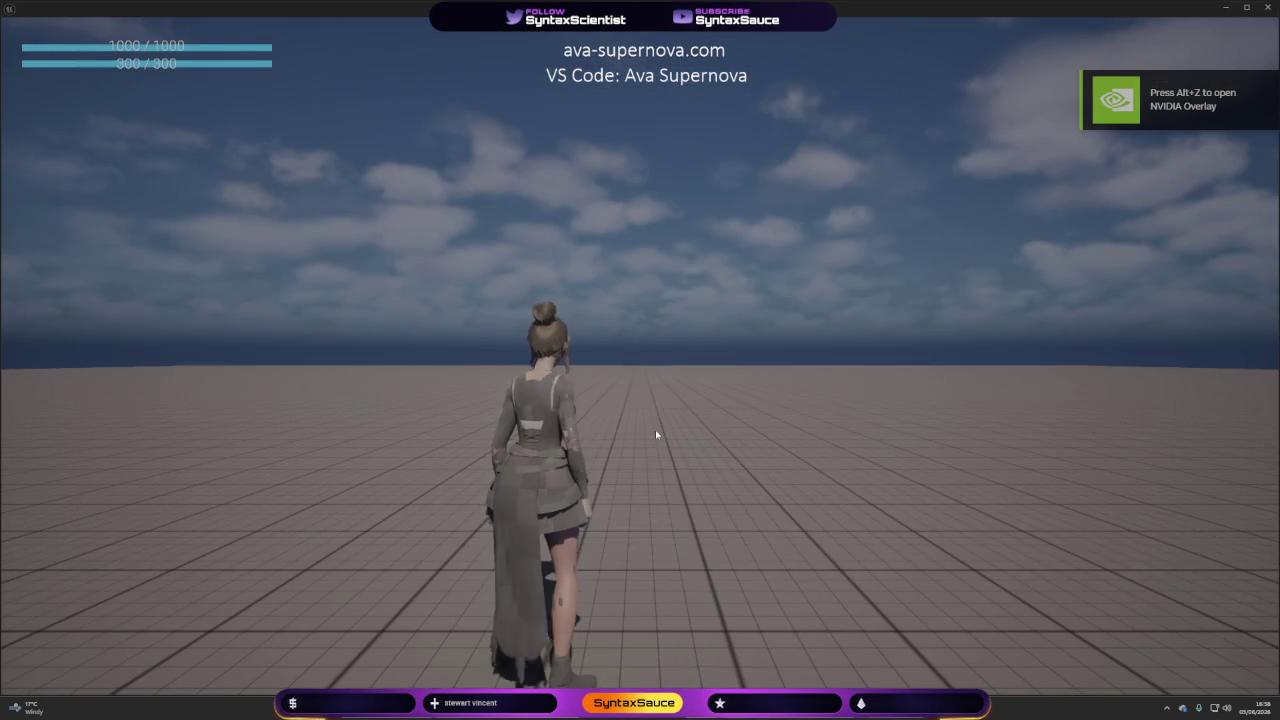
key("Escape")
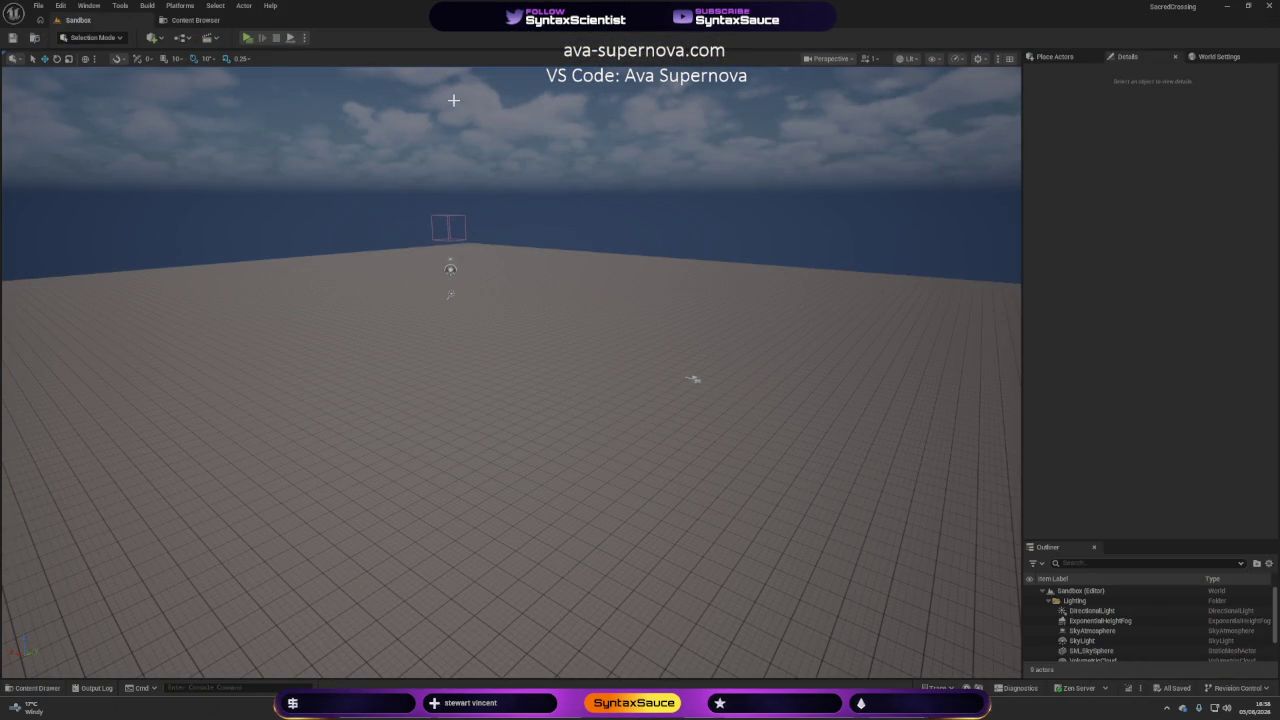
left_click(205, 21)
left_click(45, 118)
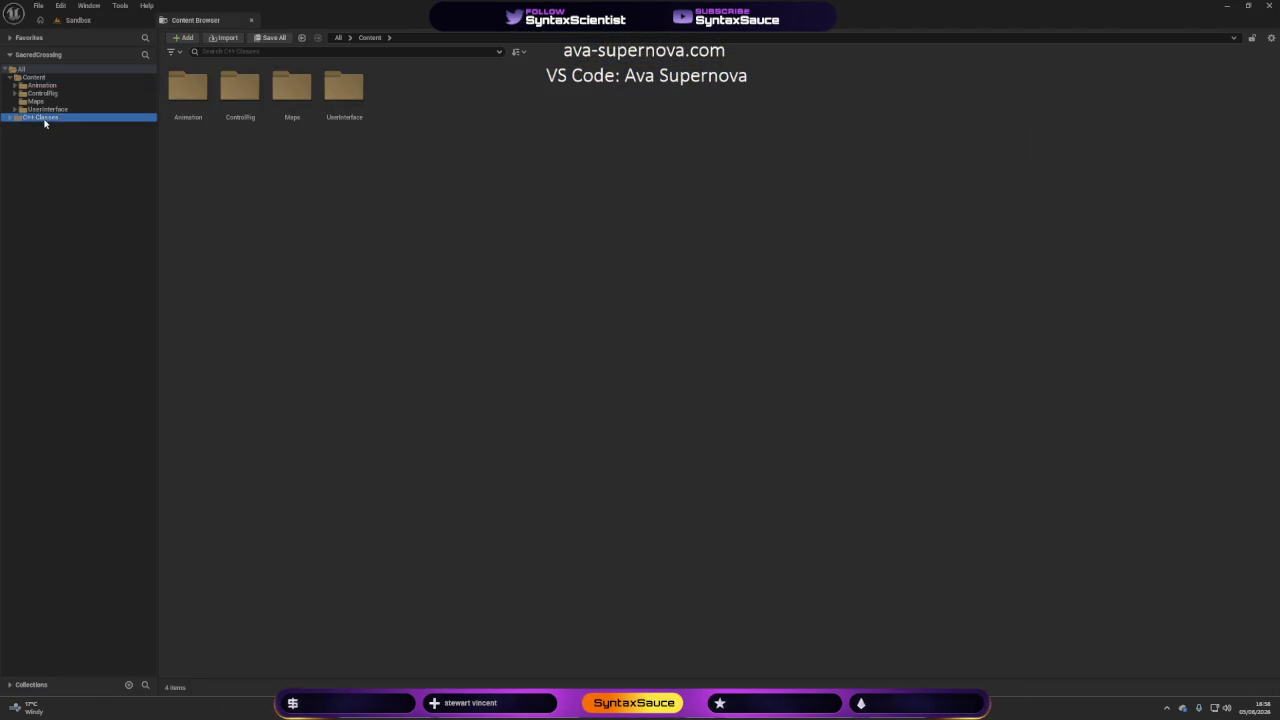
double_click(190, 92)
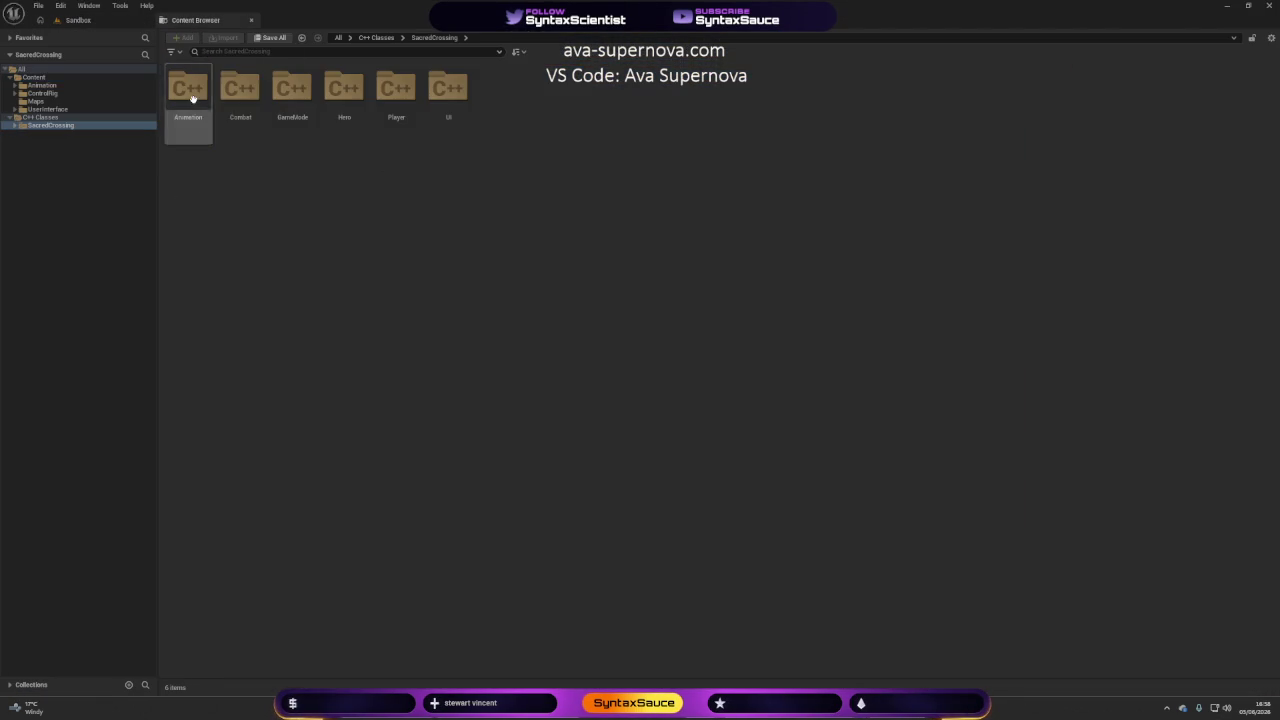
double_click(448, 105)
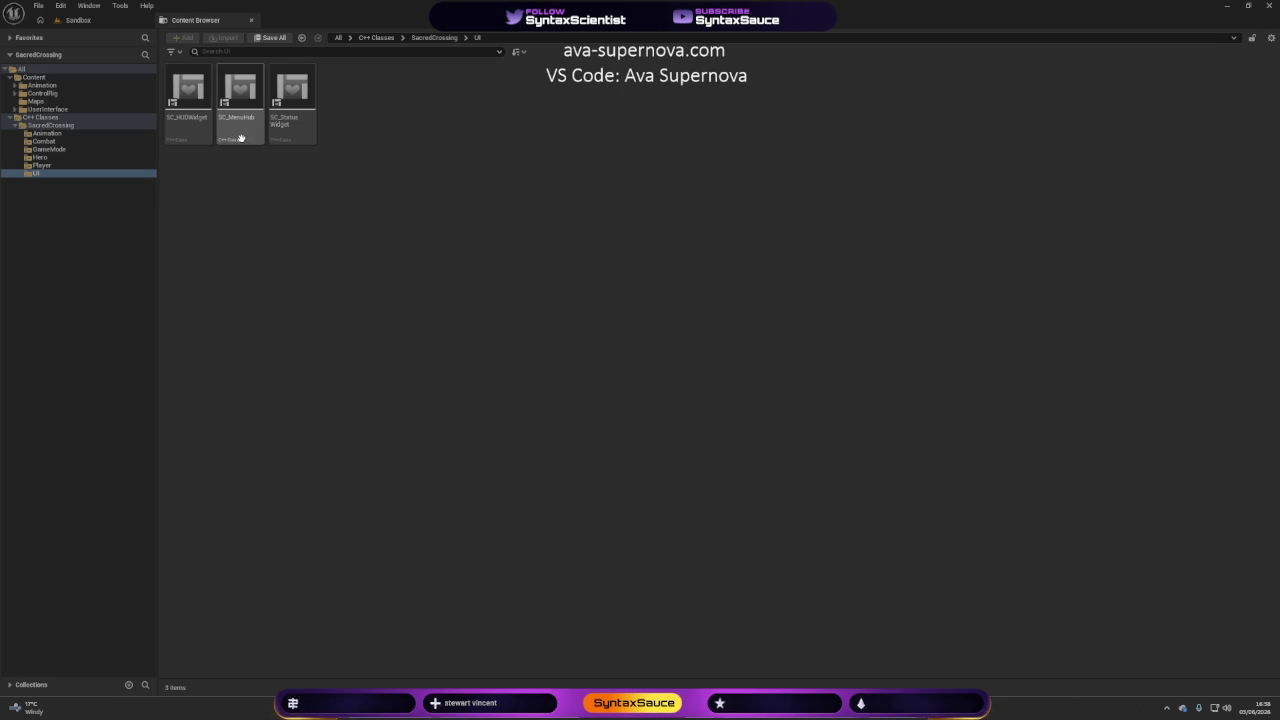
mouse_move(241, 133)
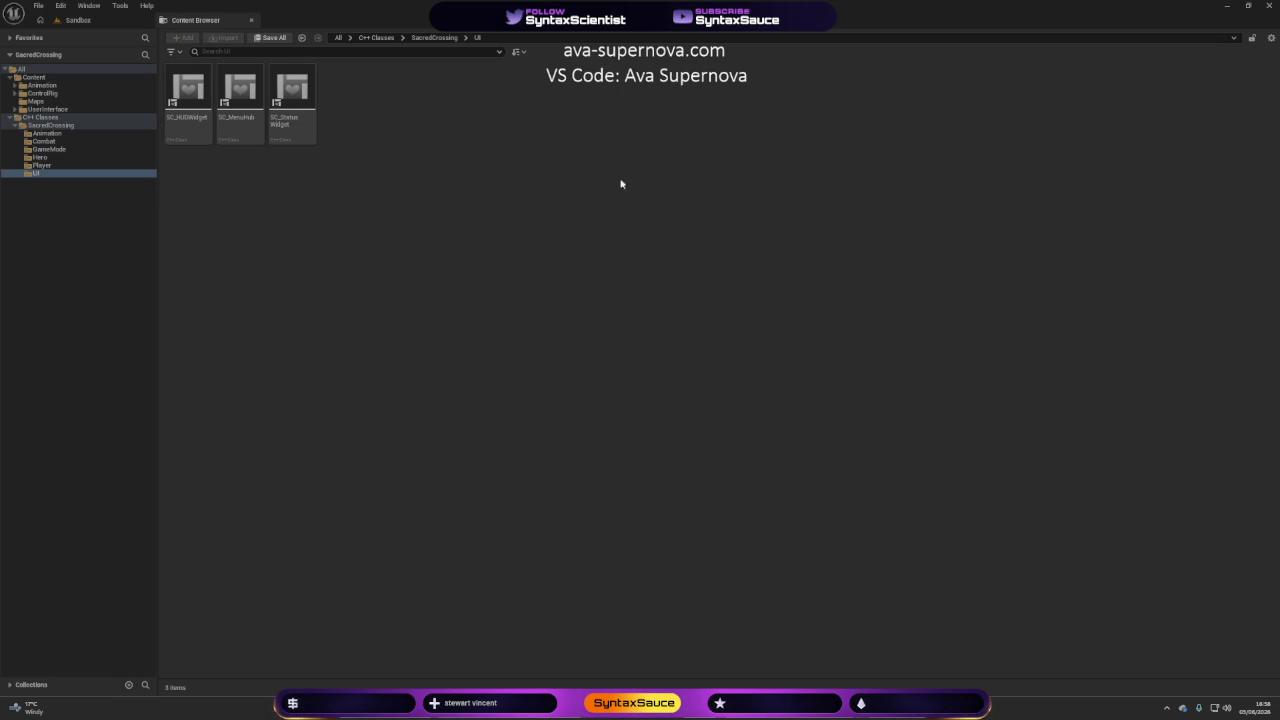
Ask the agent to make character inventory and investigation board empty C++ classes for later.
key("alt+Tab")
left_click(224, 666)
type("but the")
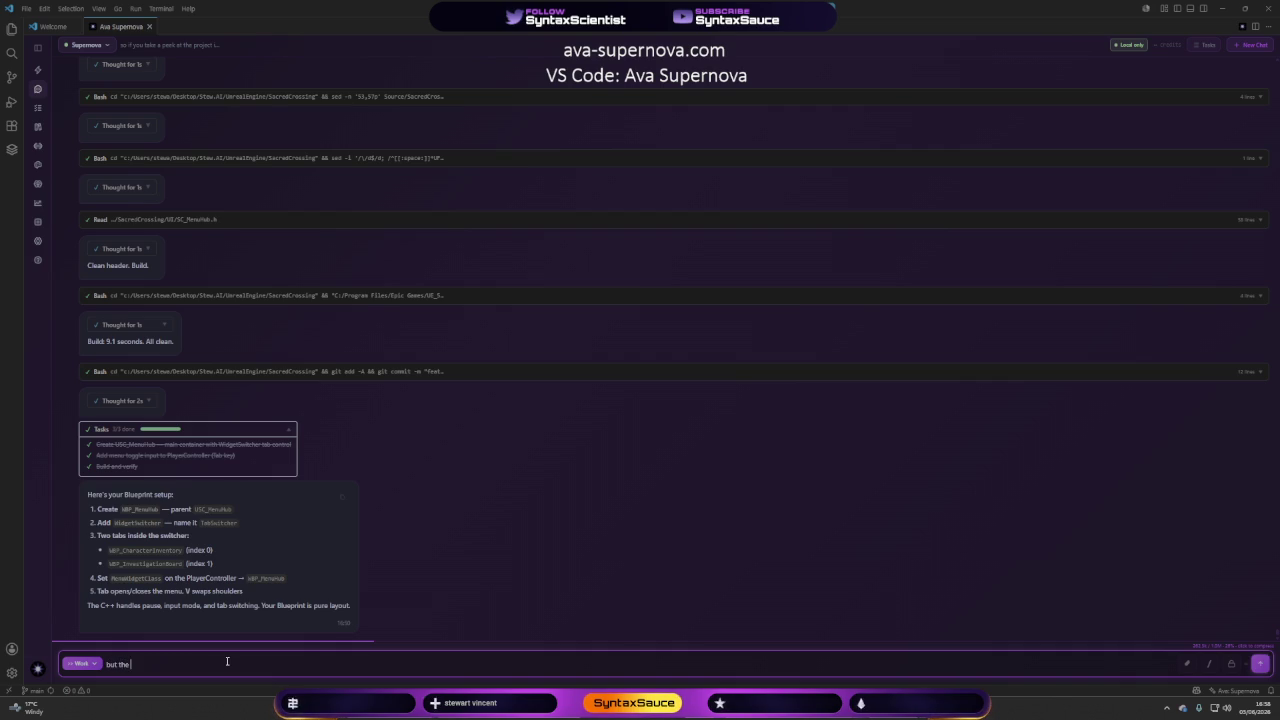
type("raqcte")
type("acter")
type("inventory")
type(" and")
type("inve")
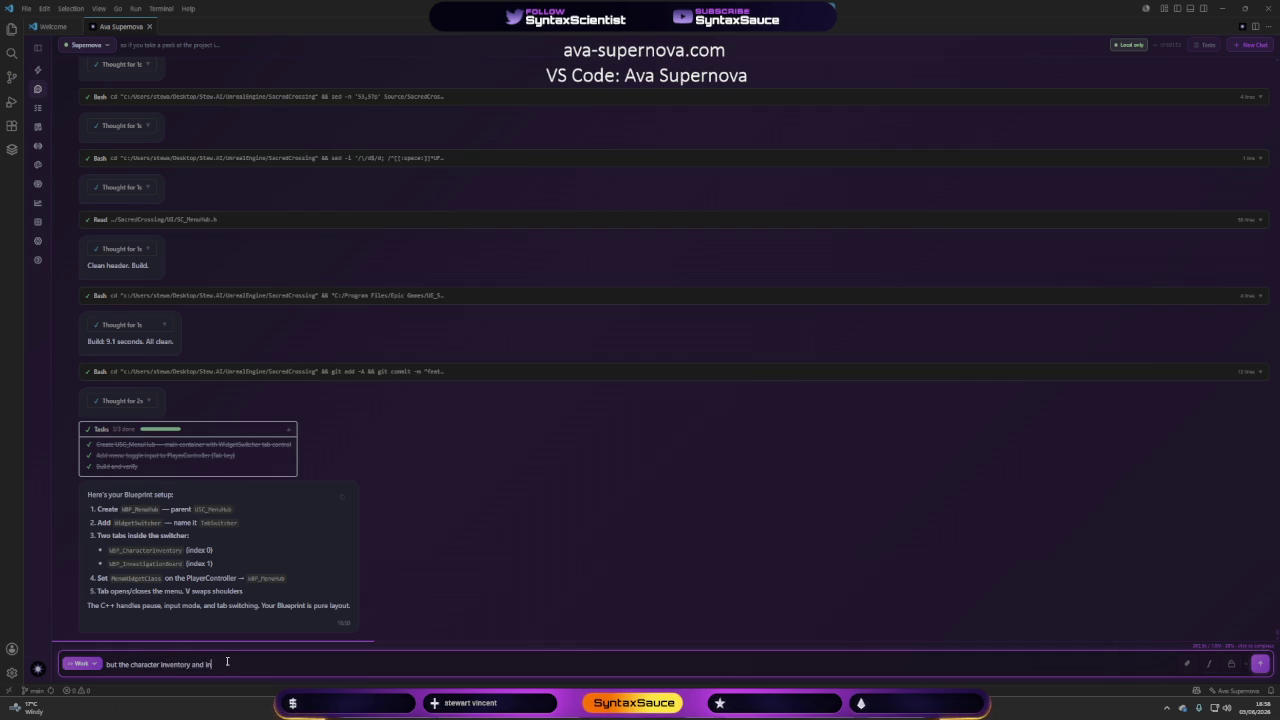
type("gat")
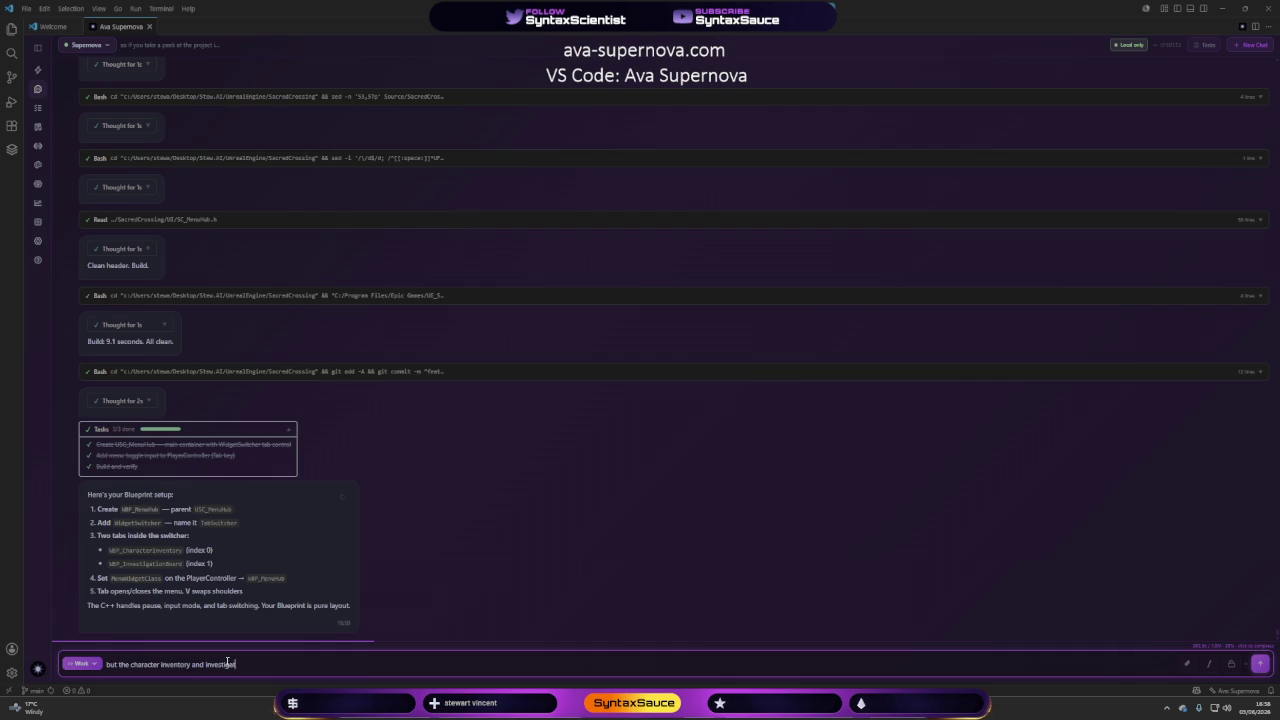
type("ion board")
type("should also be")
type(" cpp classes as la")
type("ter they will")
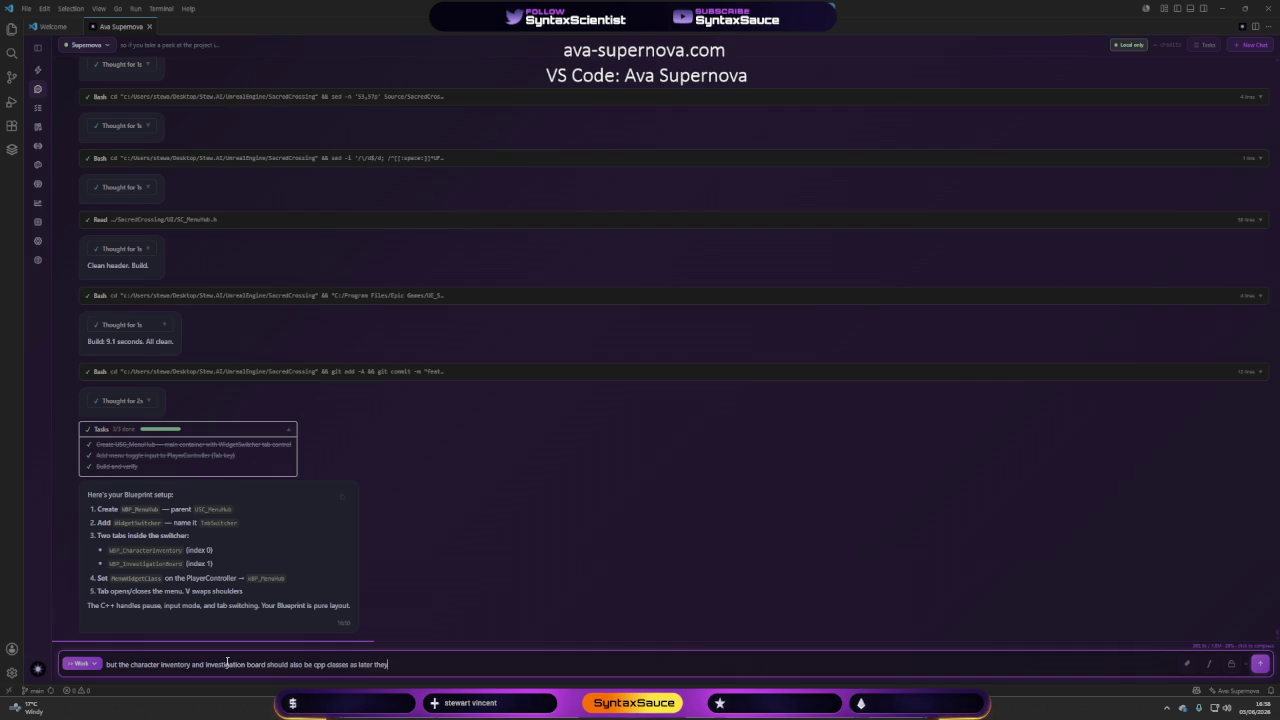
type(" need ")
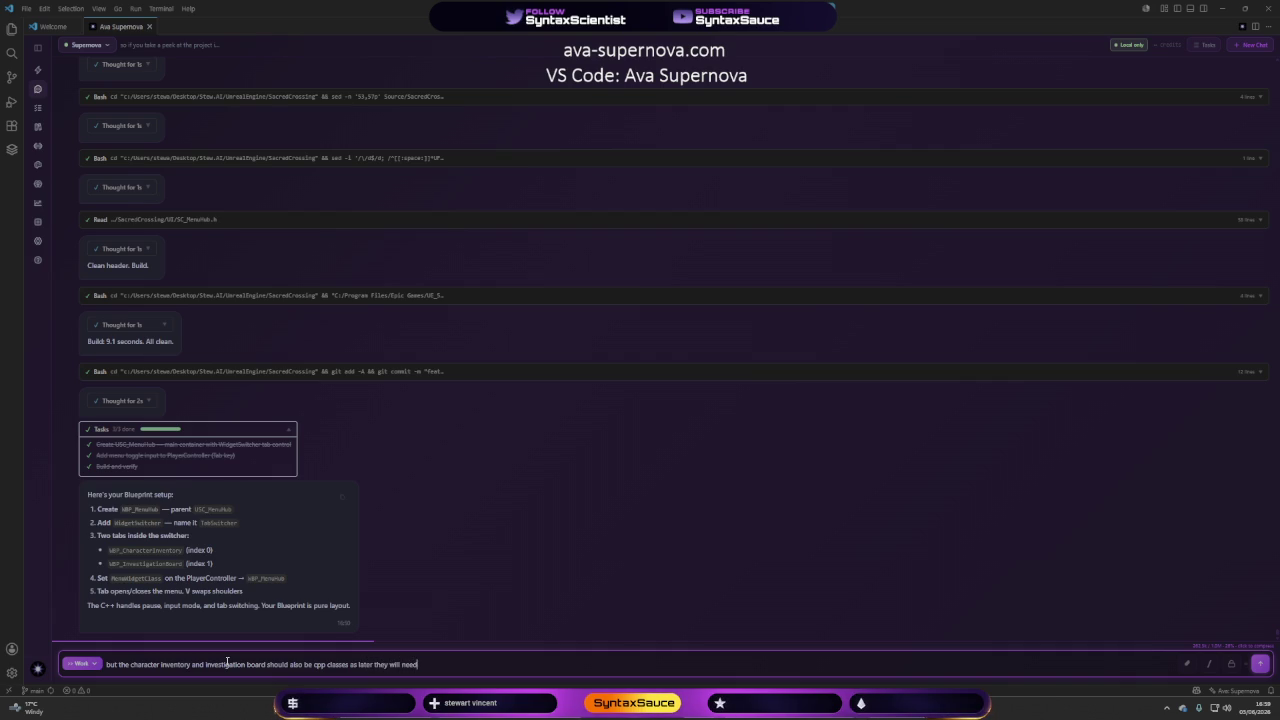
type("cpp ")
type("contr")
type("ol too b")
type("ut at present")
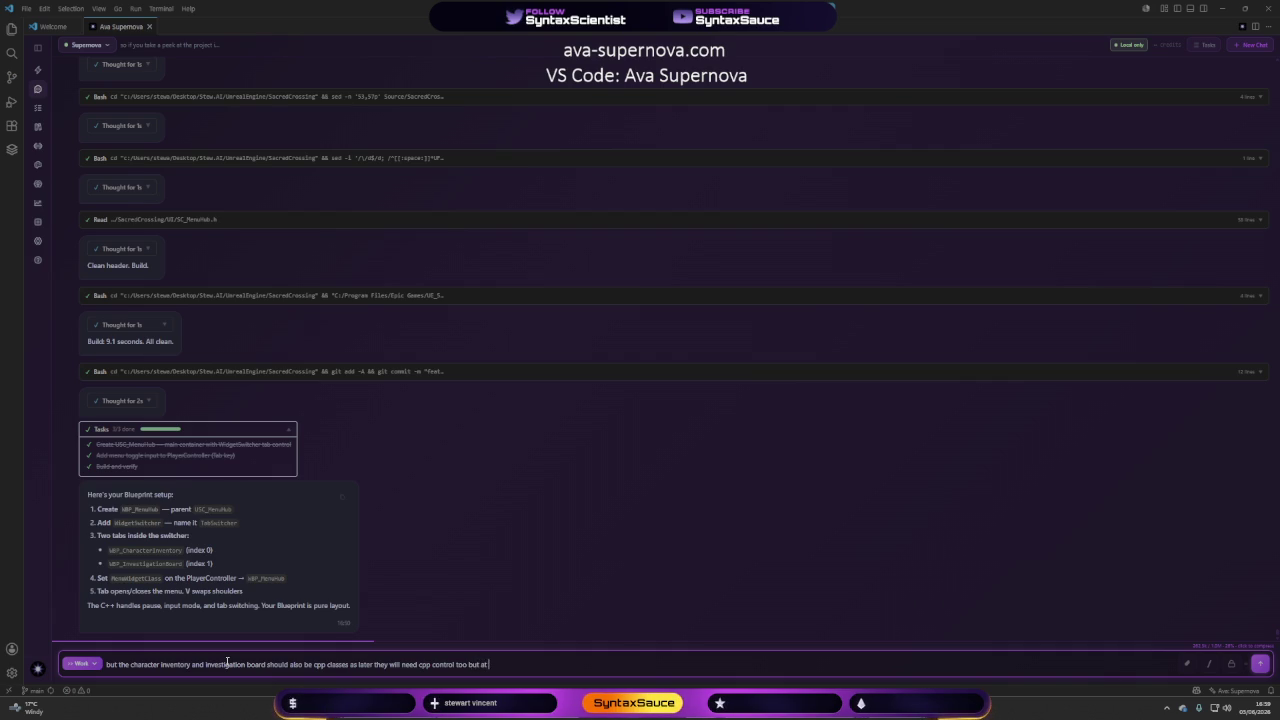
type(" they will")
type(" be empty")
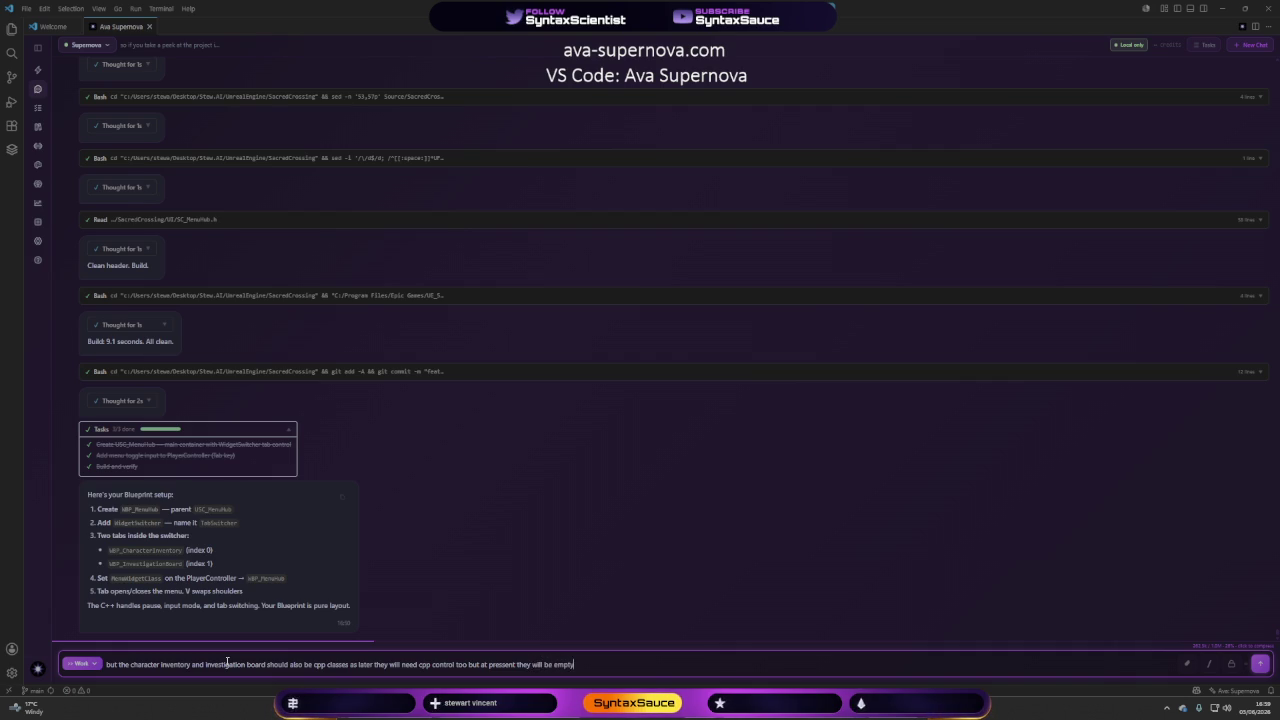
type(" till we bet to tho")
type("se se")
type("ctions later")
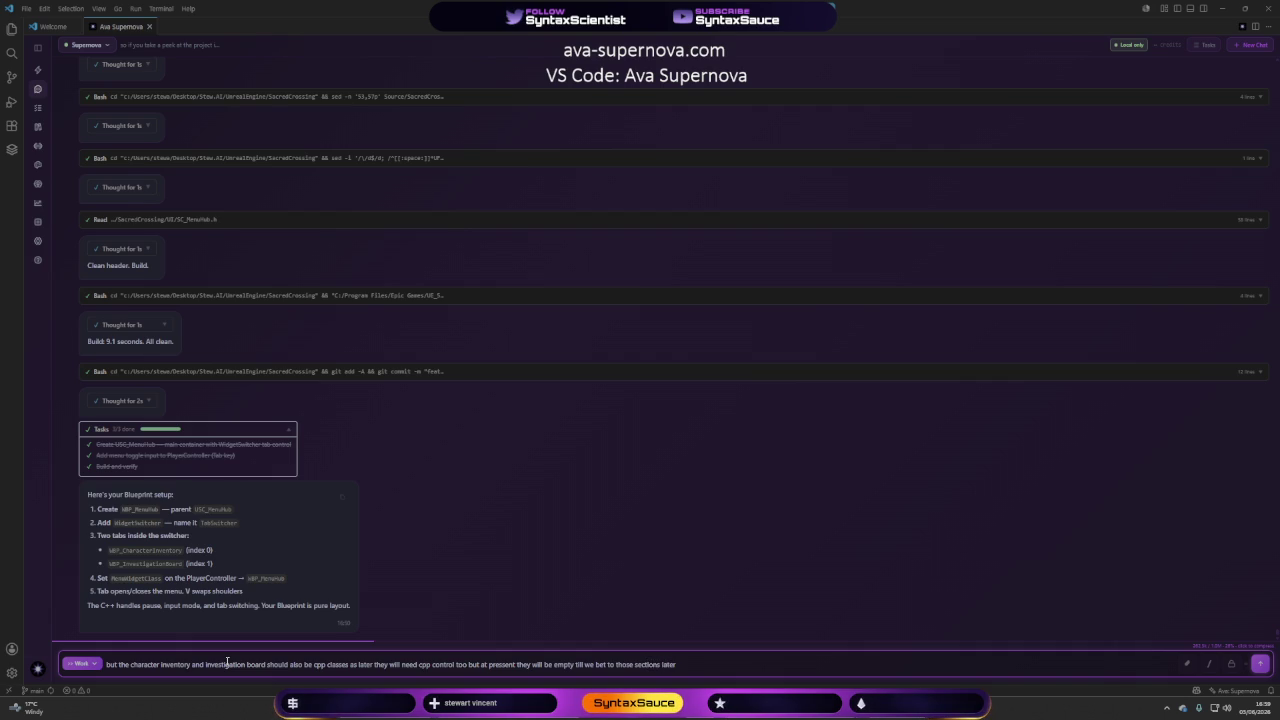
key("Return")
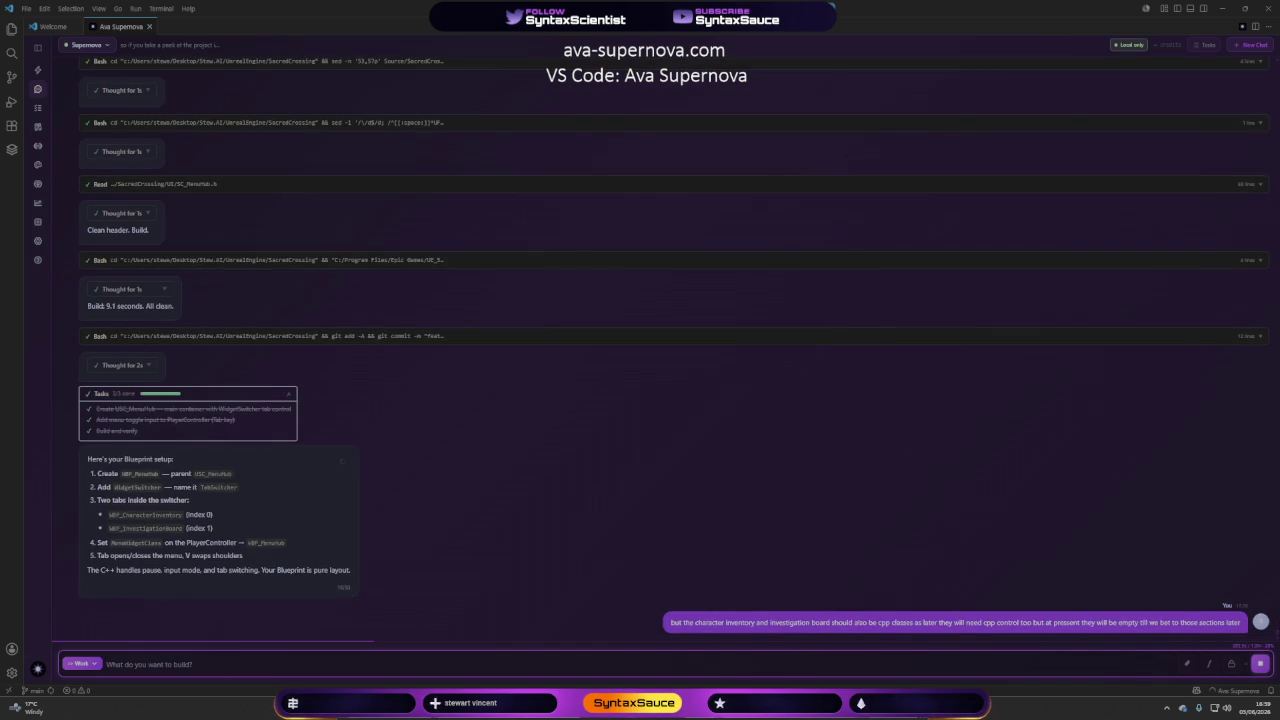
Check the project's Content folder (Animation, ControlRig, Maps, UserInterface) in Unreal Editor.
key("alt+Tab")
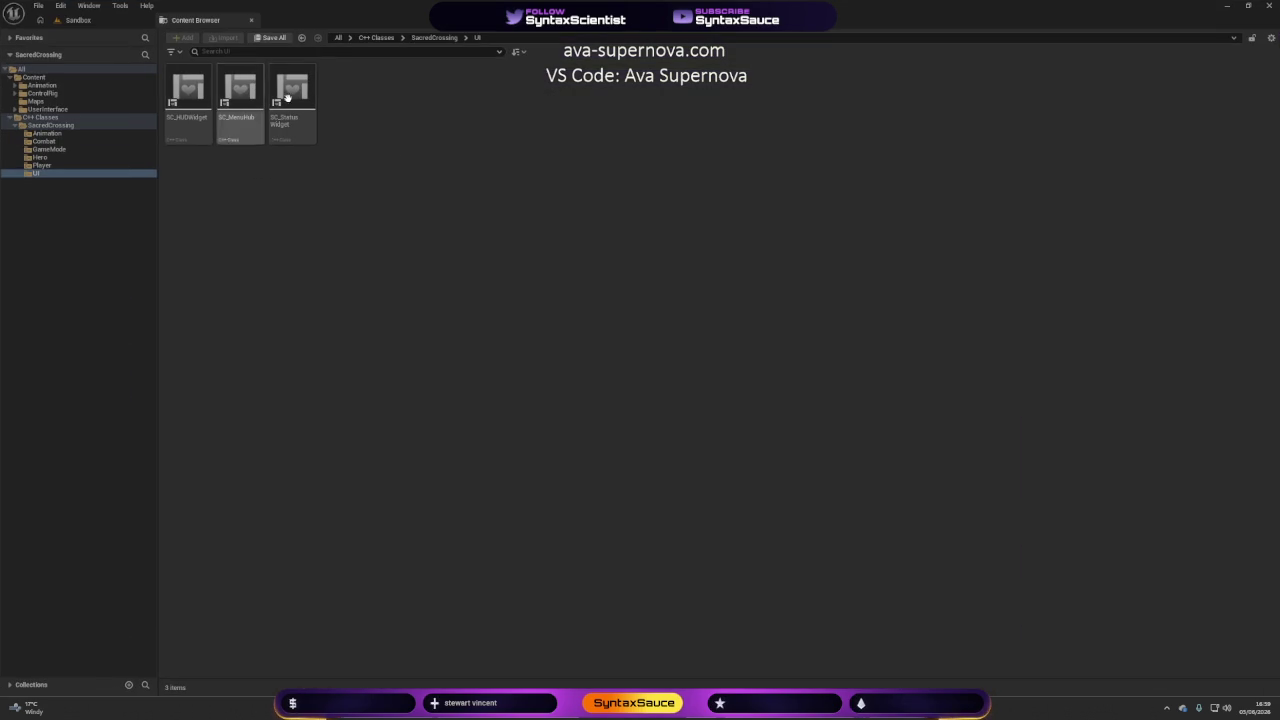
left_click(30, 77)
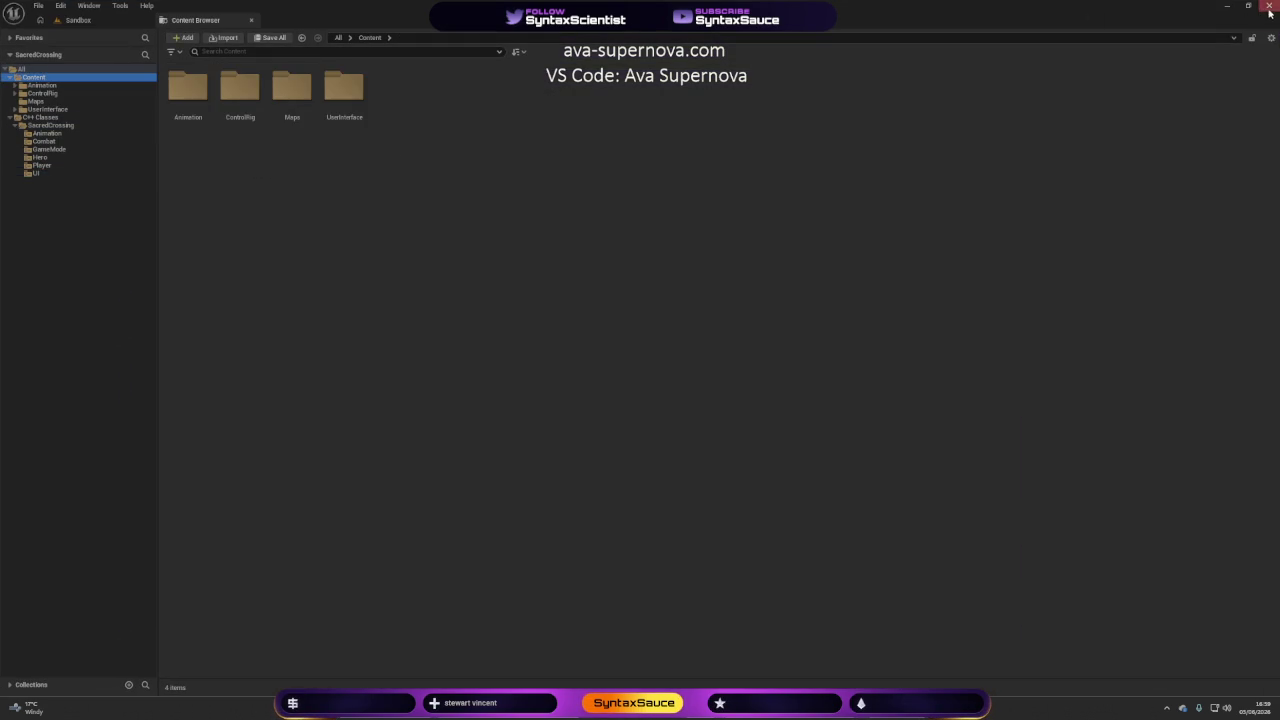
key("alt+Tab")
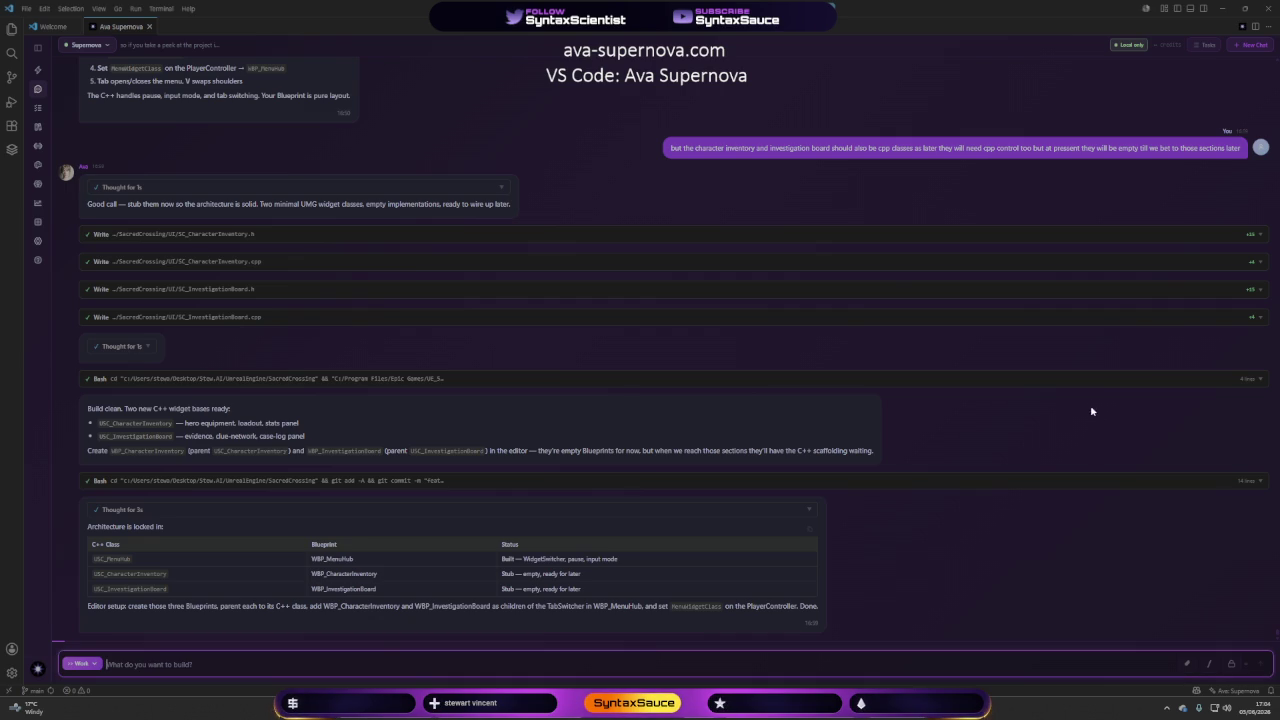
Let the agent finish the SC_CharacterInventory and SC_InvestigationBoard stubs with a clean build and commit.
left_click(928, 558)
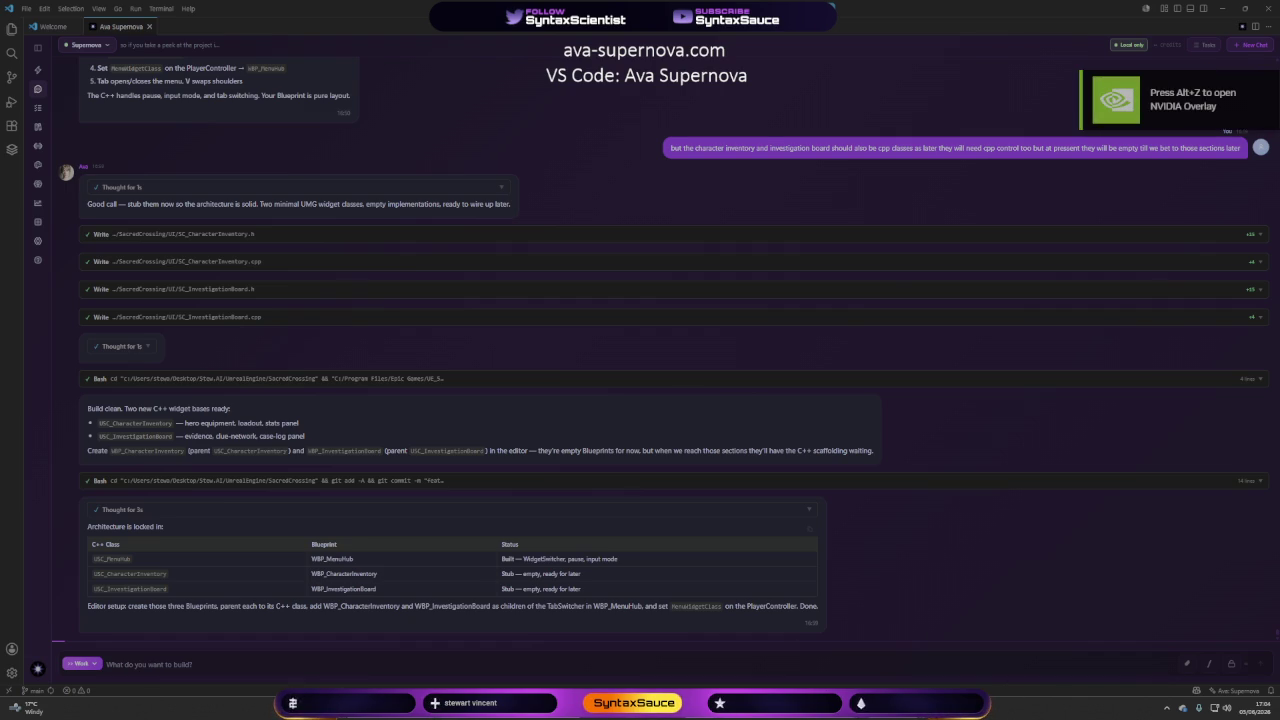
key("alt+Tab")
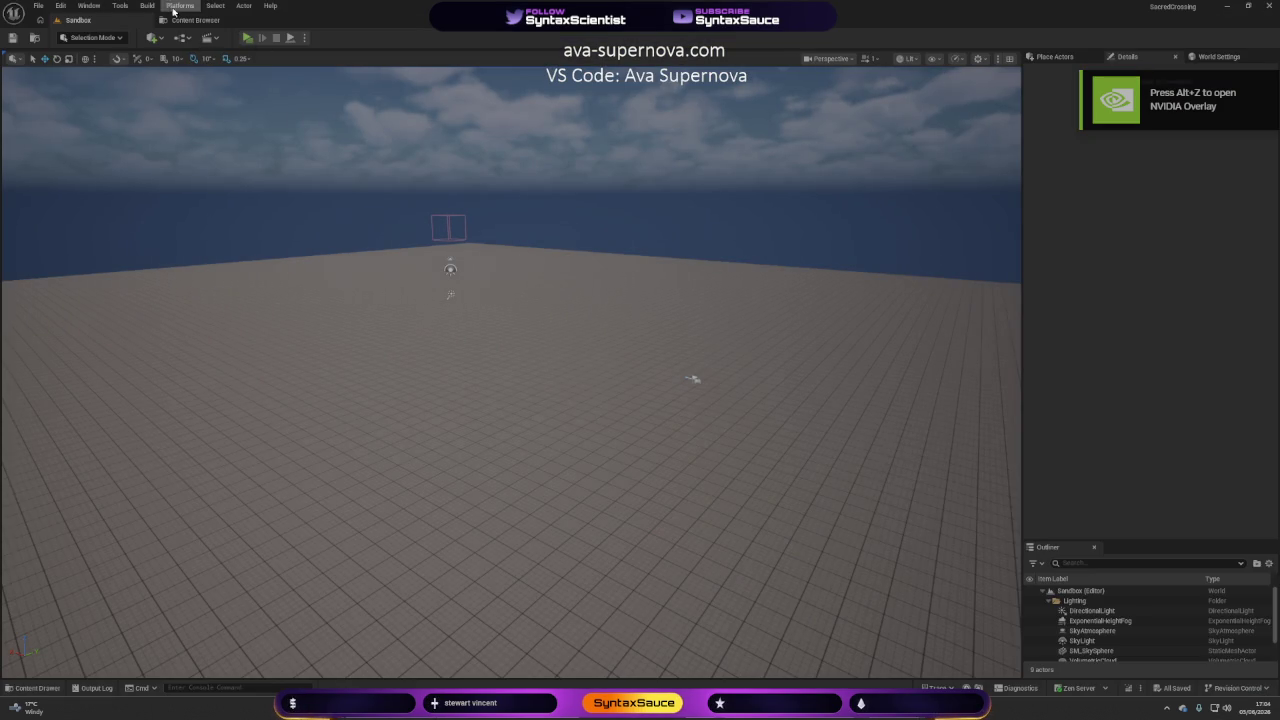
Check the C++ UI classes for the new SC_CharacterInventory and SC_InvestigationBoard.
left_click(190, 20)
left_click(10, 118)
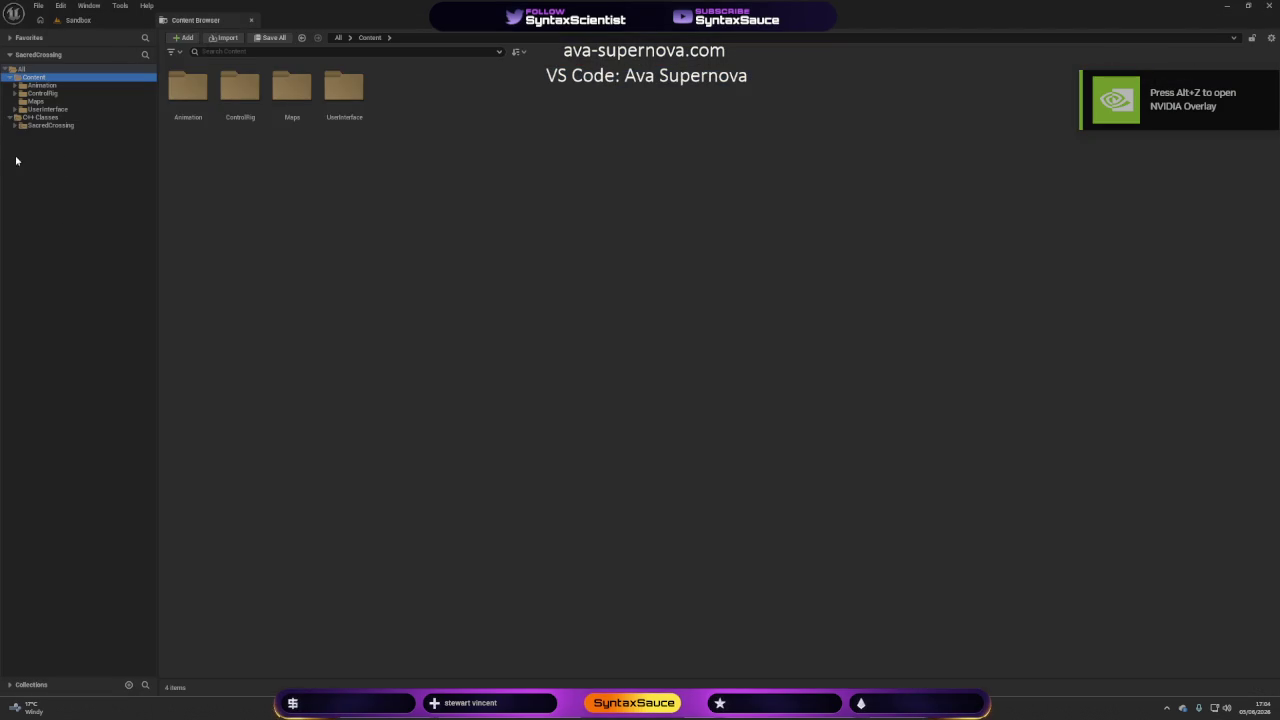
left_click(15, 125)
left_click(37, 173)
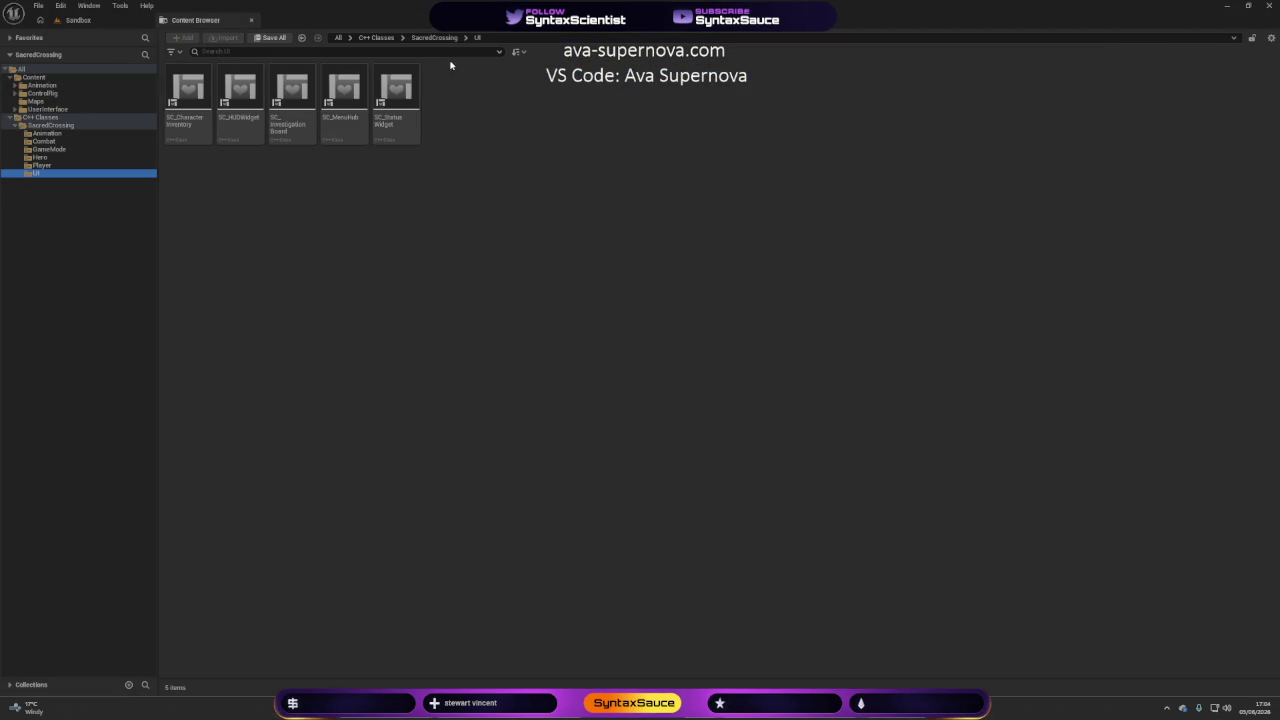
Create a folder named Menu inside Content/UserInterface/UMG, then select the SC_HUDWidget C++ class.
left_click(35, 77)
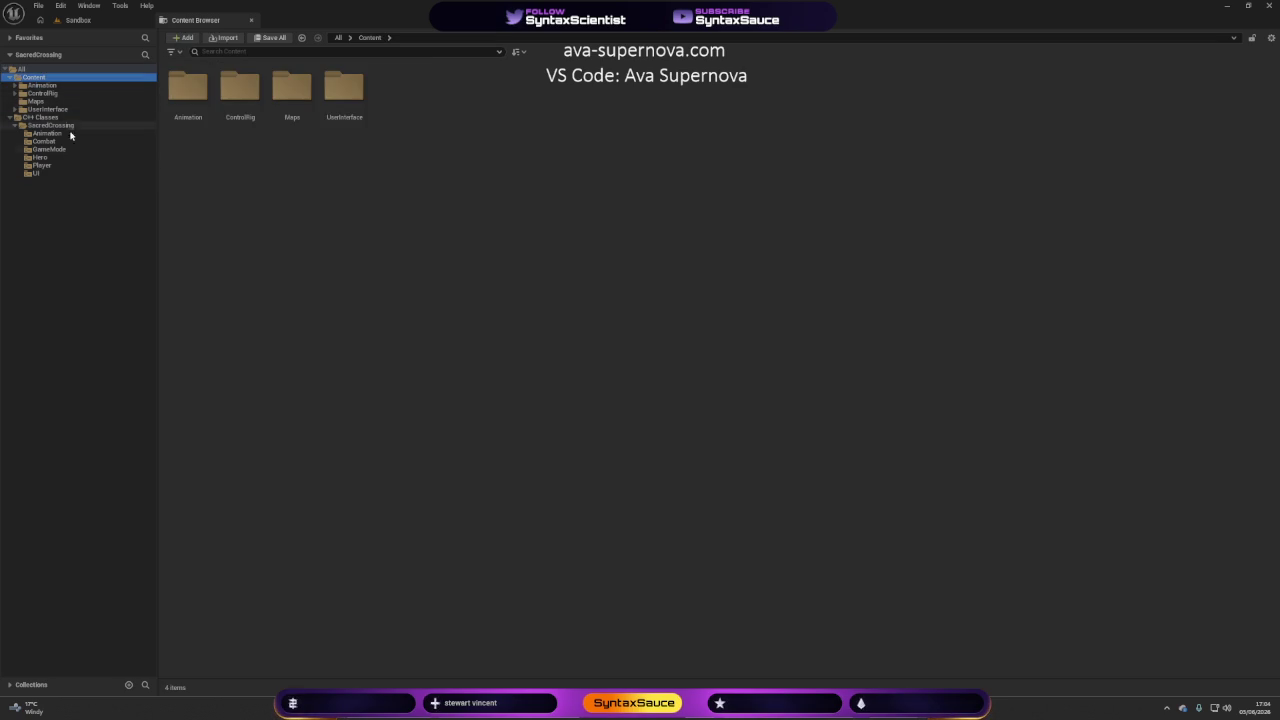
left_click(344, 118)
double_click(344, 118)
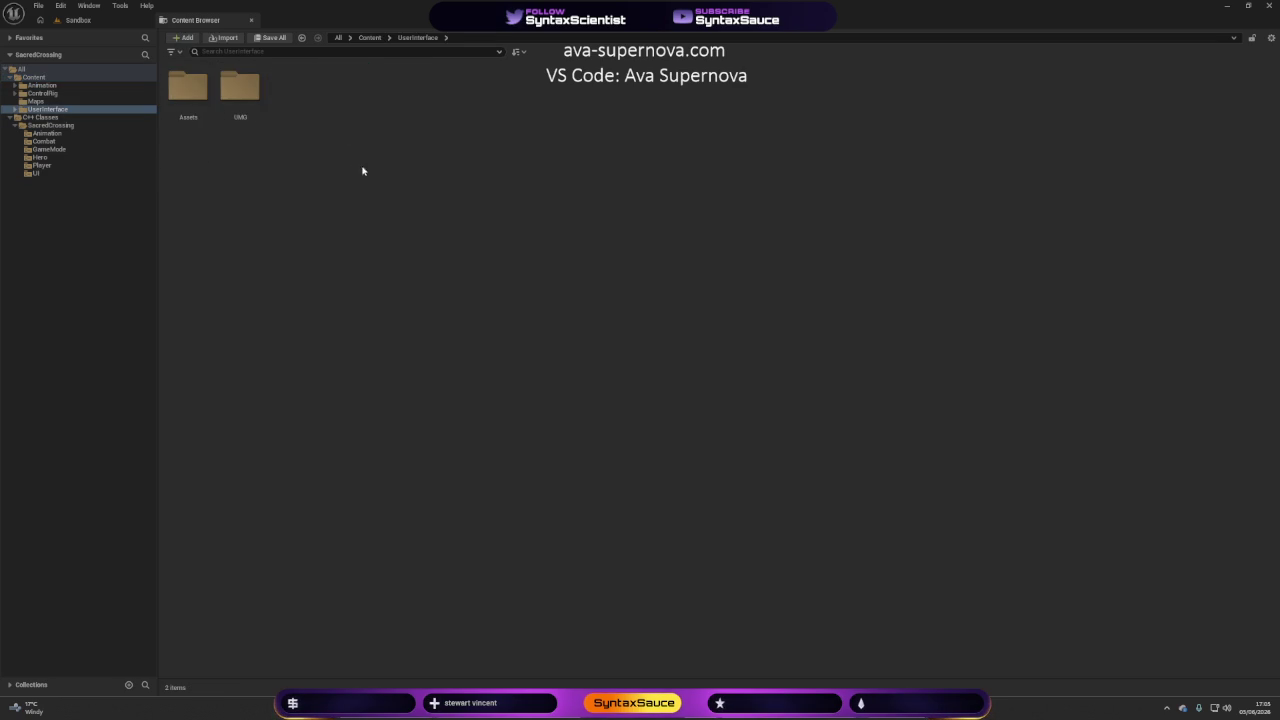
double_click(242, 118)
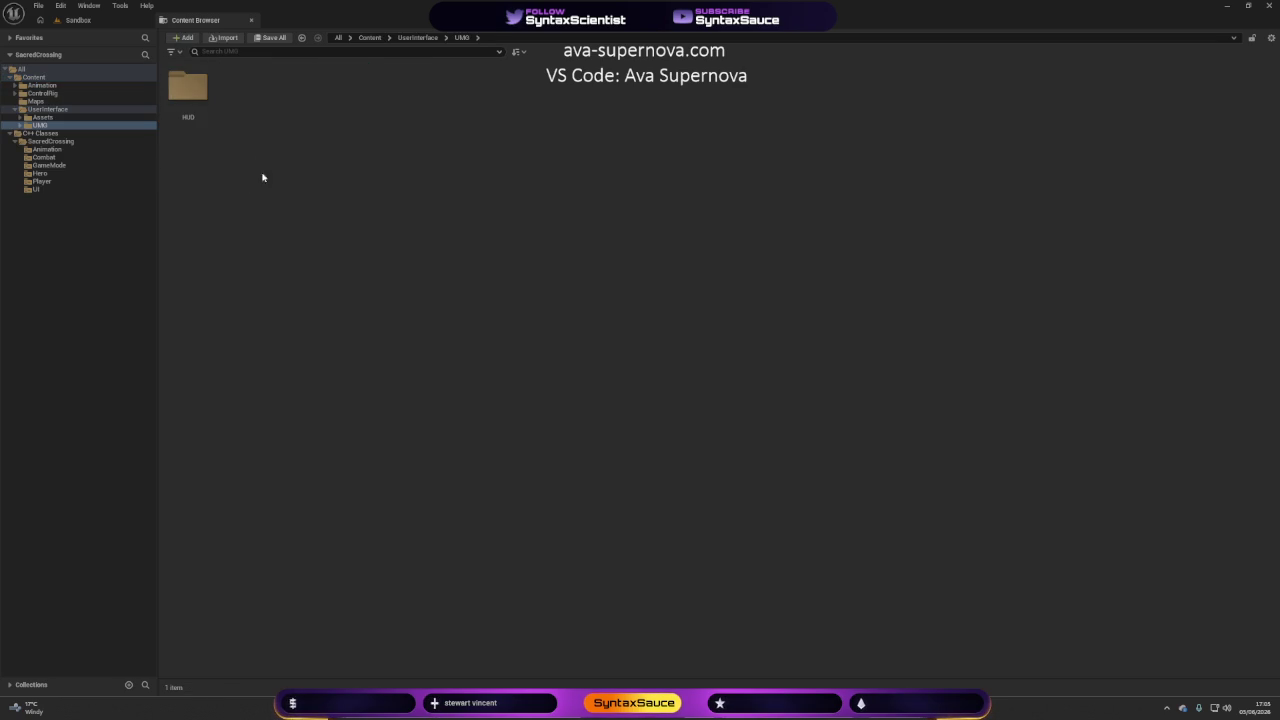
right_click(253, 98)
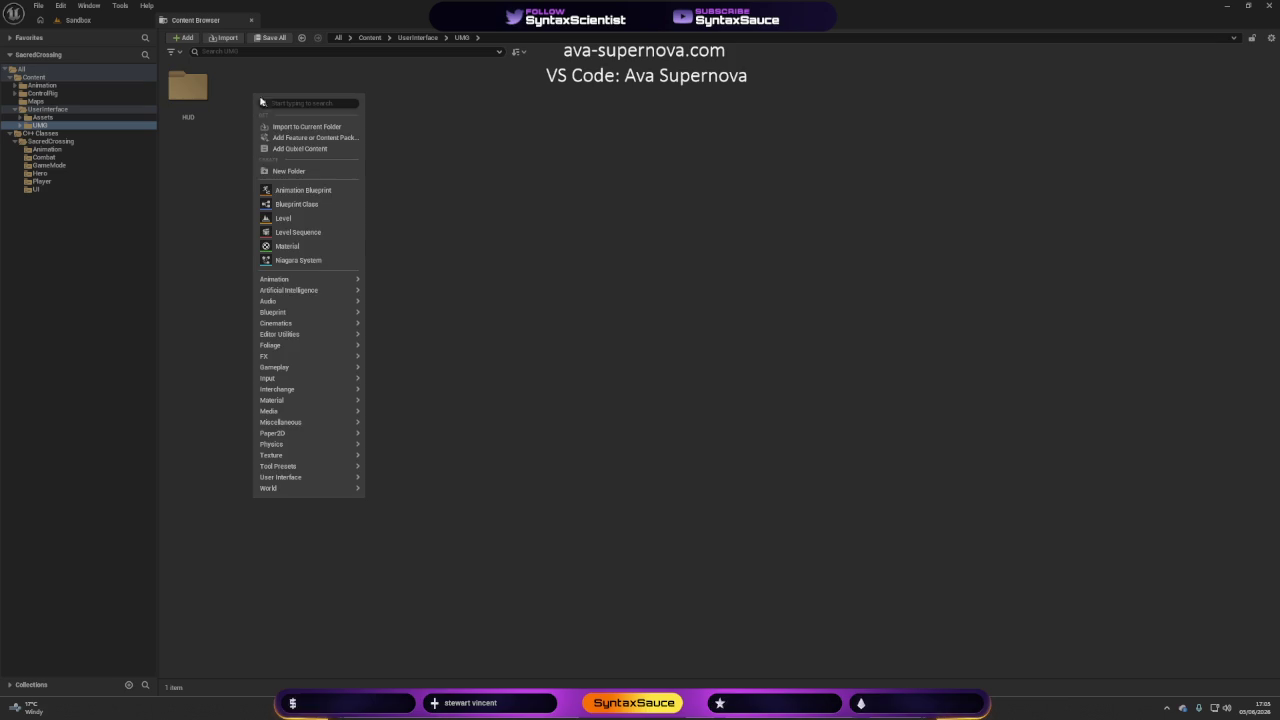
left_click(295, 171)
type("Menu")
key("Return")
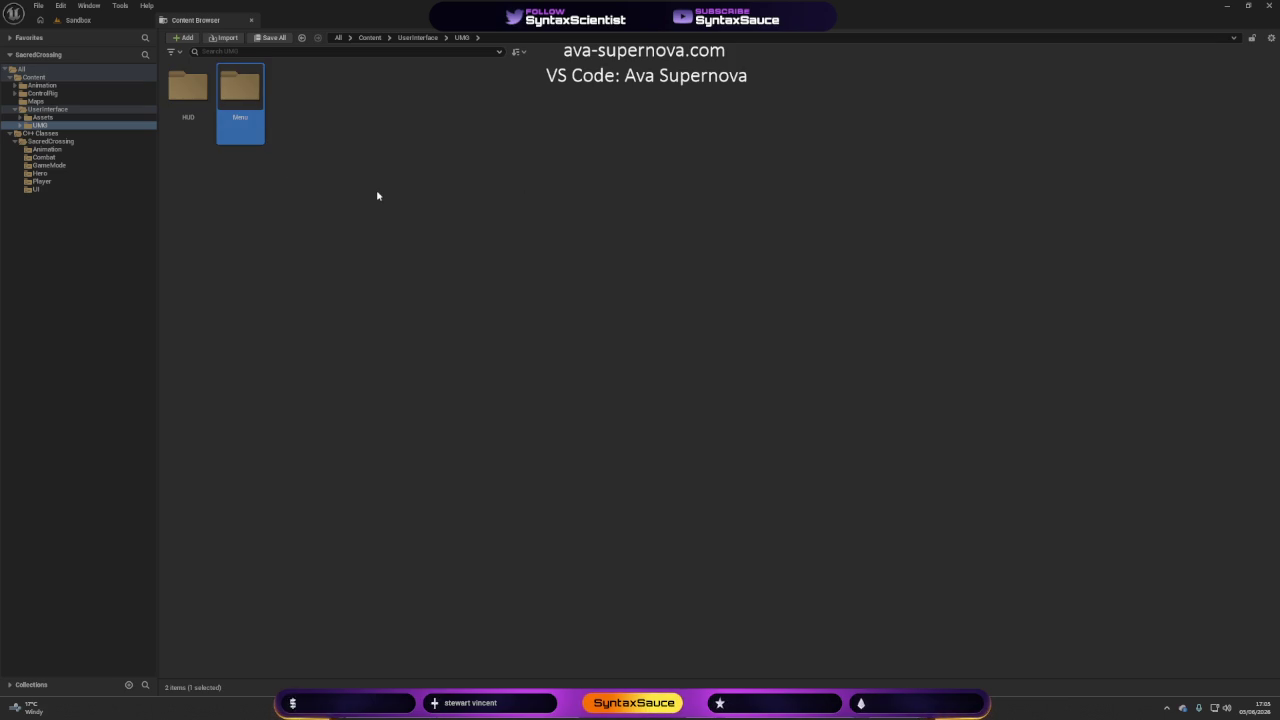
left_click(349, 167)
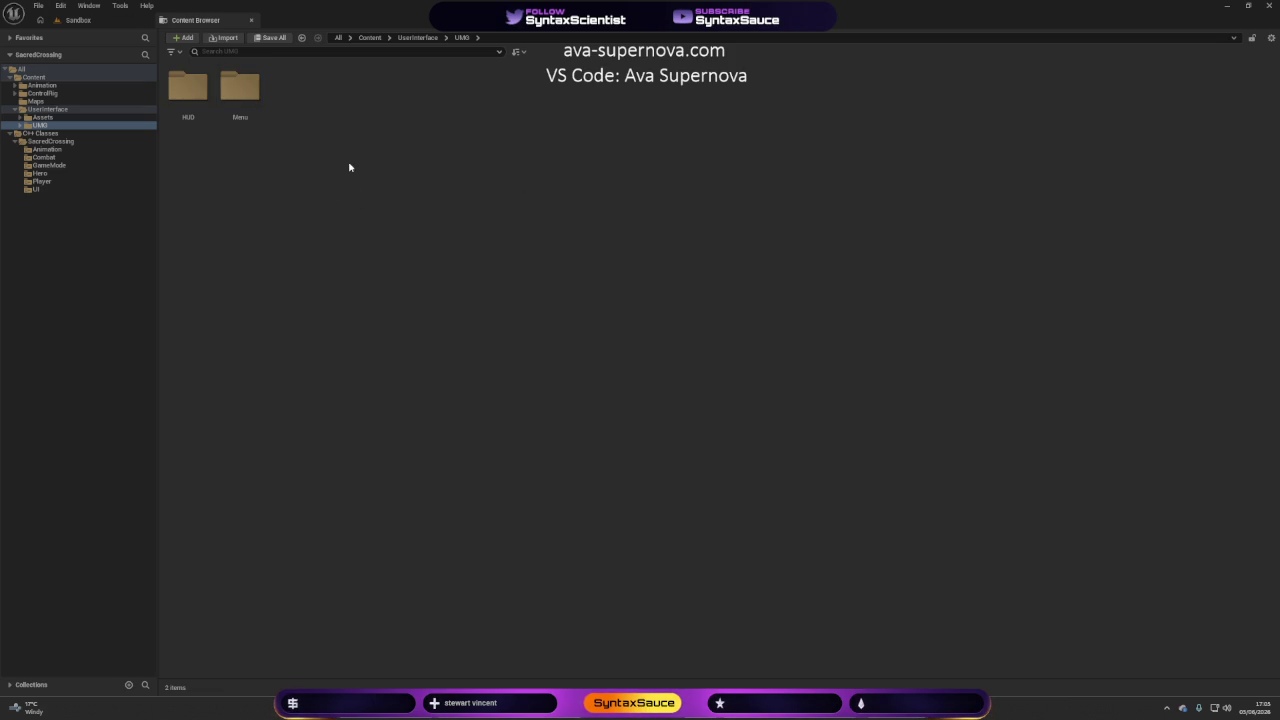
left_click(36, 189)
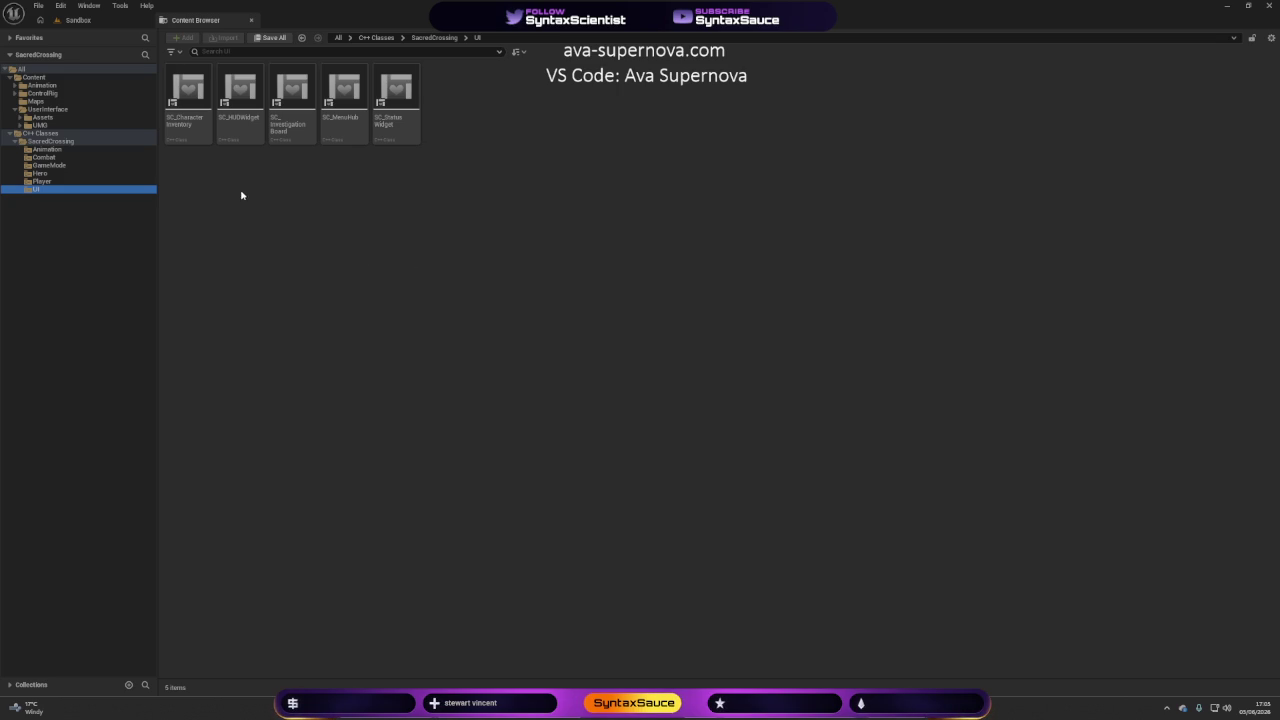
left_click(237, 128)
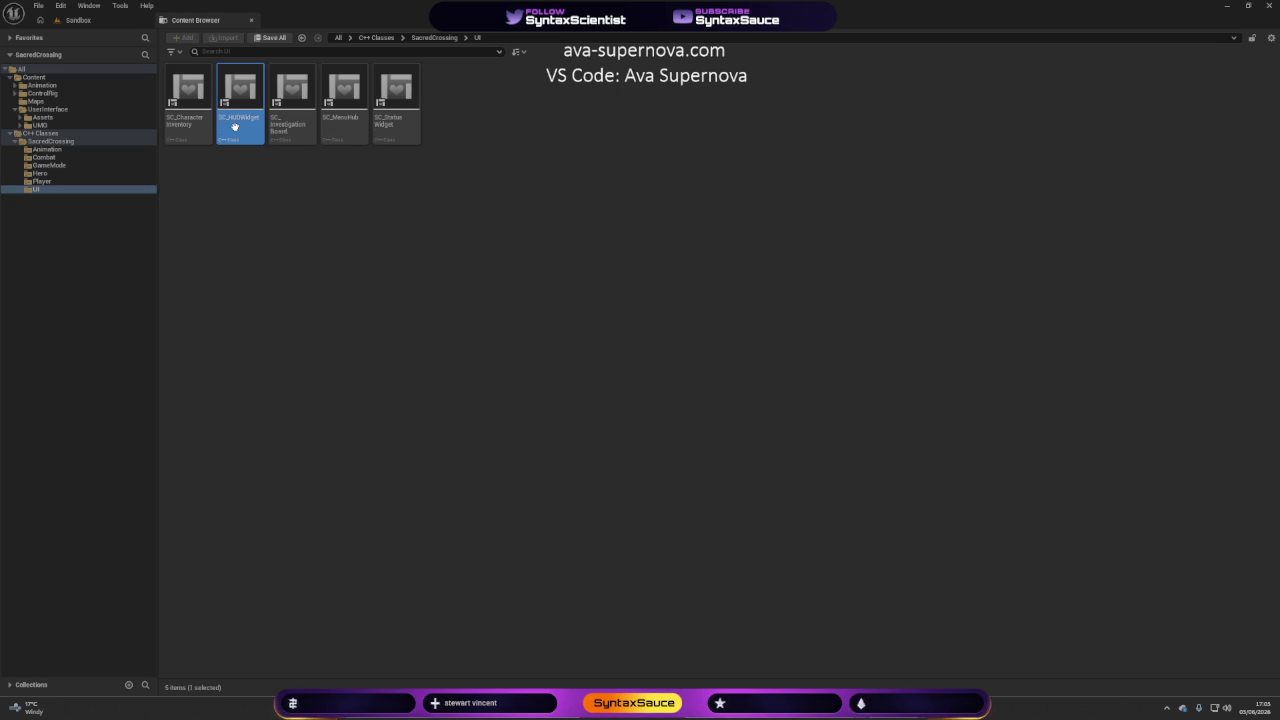
Derive a blueprint named SC_HUDWidget_WBP from SC_HUDWidget, saved to UserInterface/UMG/Menu.
right_click(236, 131)
left_click(339, 172)
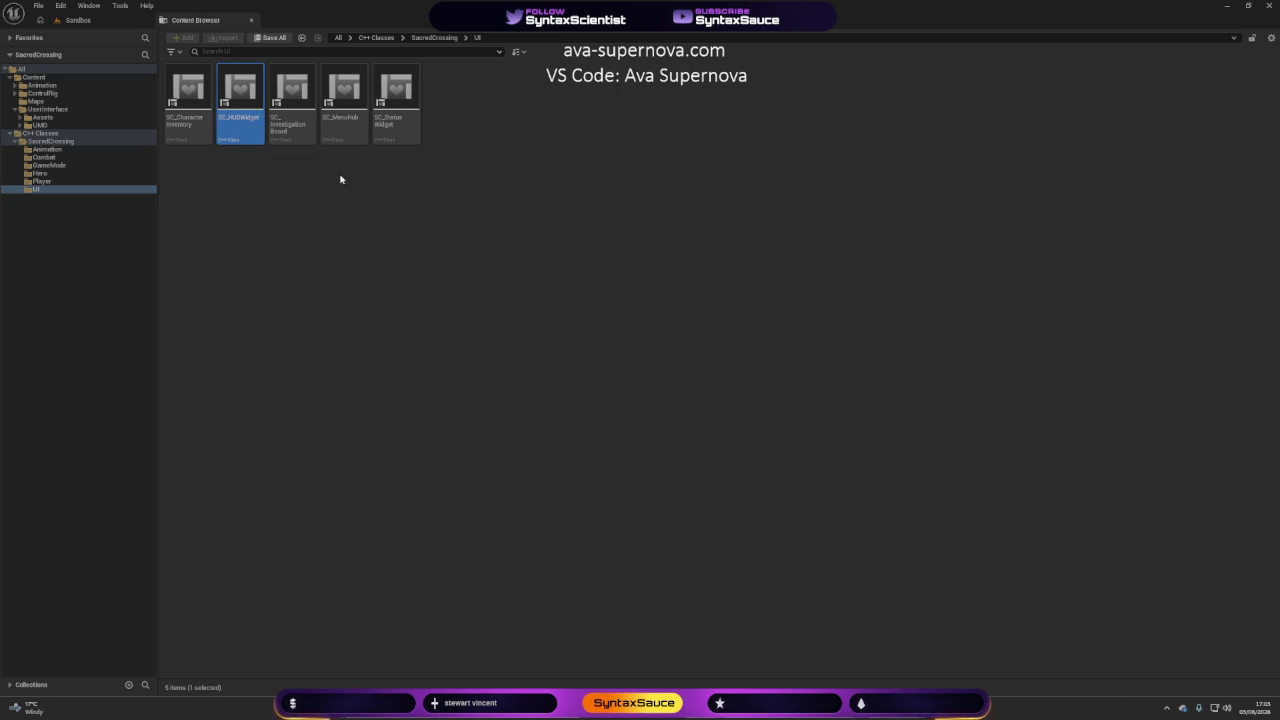
left_click(458, 328)
key("BackSpace")
key("BackSpace")
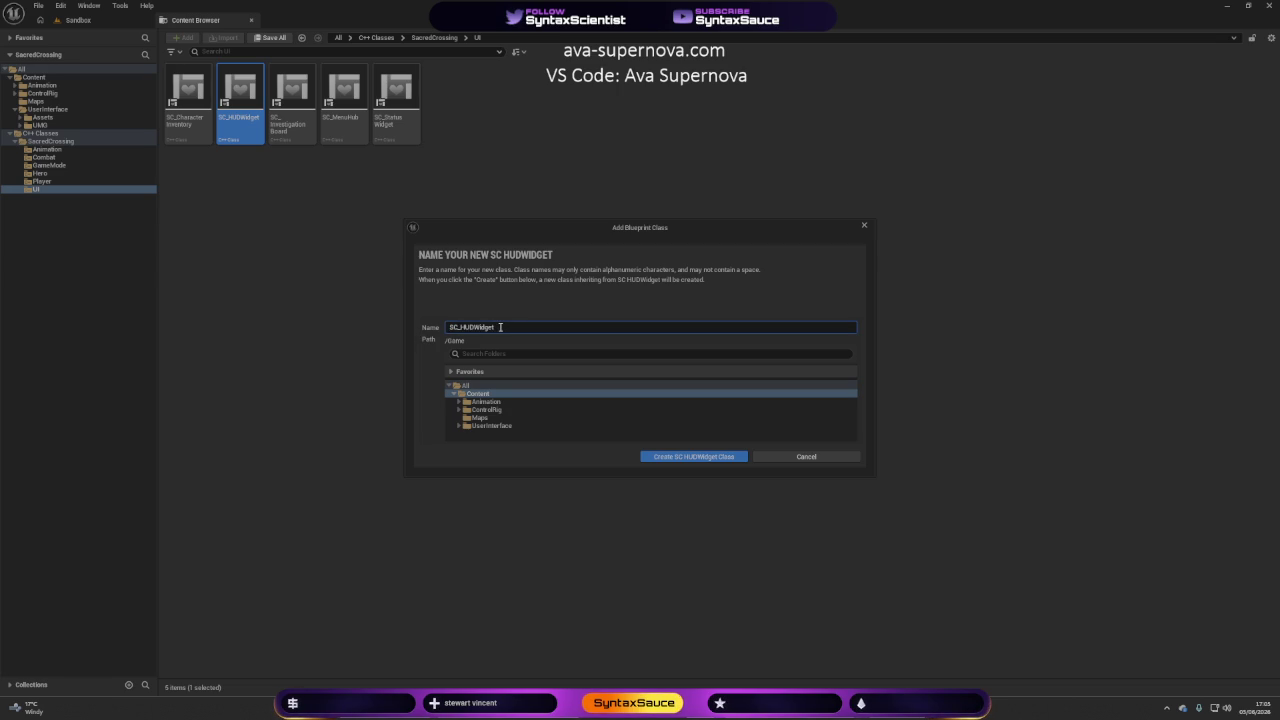
type("_W")
type("BP")
left_click(458, 425)
left_click(464, 442)
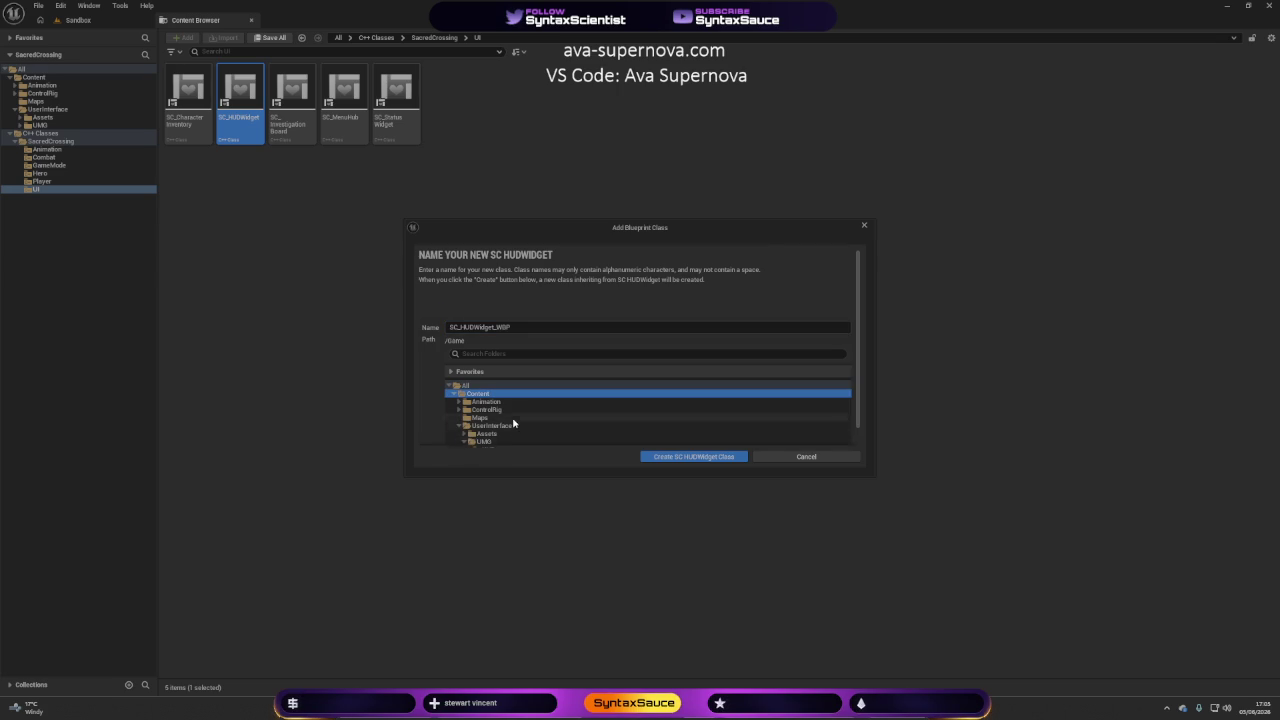
left_click(489, 437)
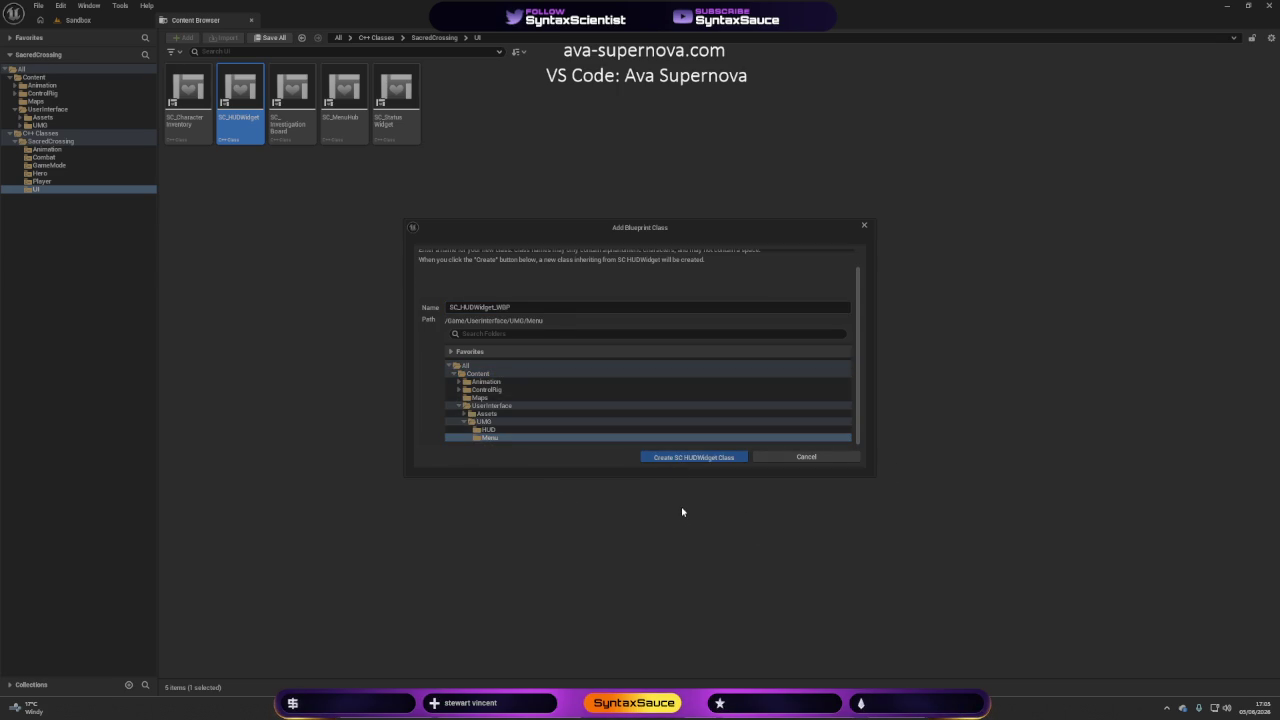
left_click(692, 457)
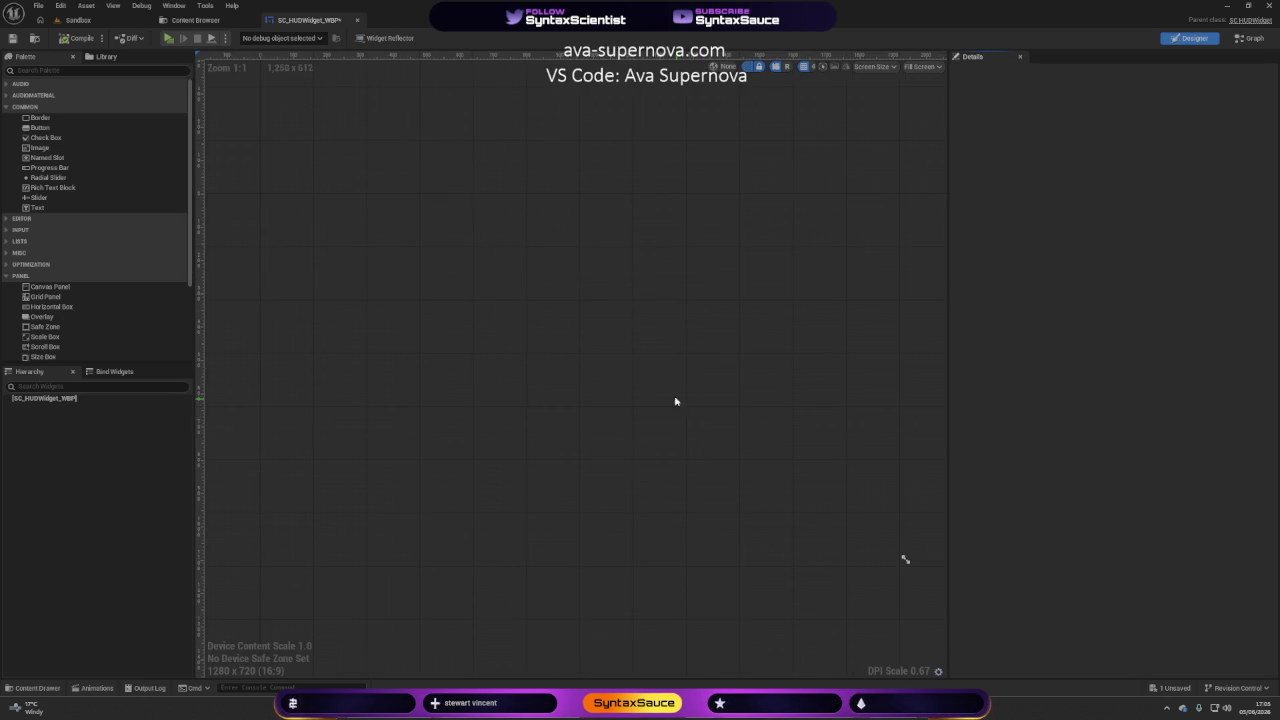
Drop a Canvas Panel into the SC_HUDWidget_WBP hierarchy as root, then compile and save.
left_click_drag(948, 366, 1067, 359)
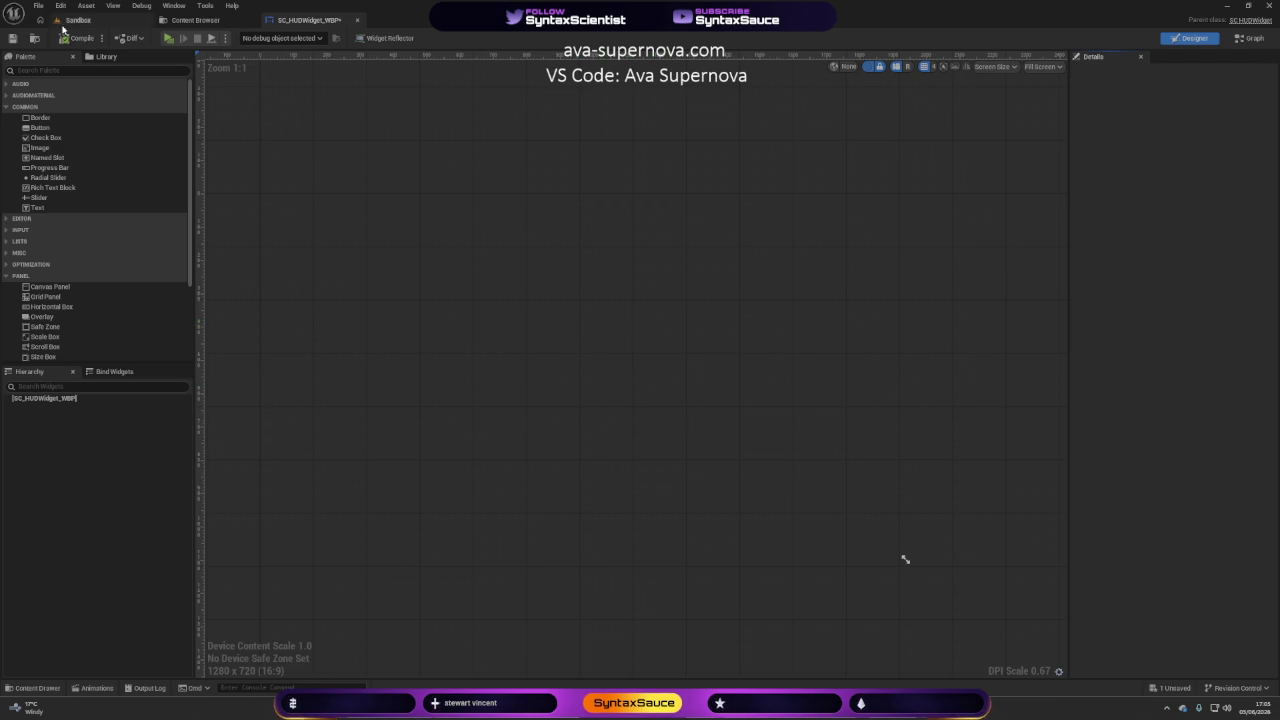
left_click(103, 40)
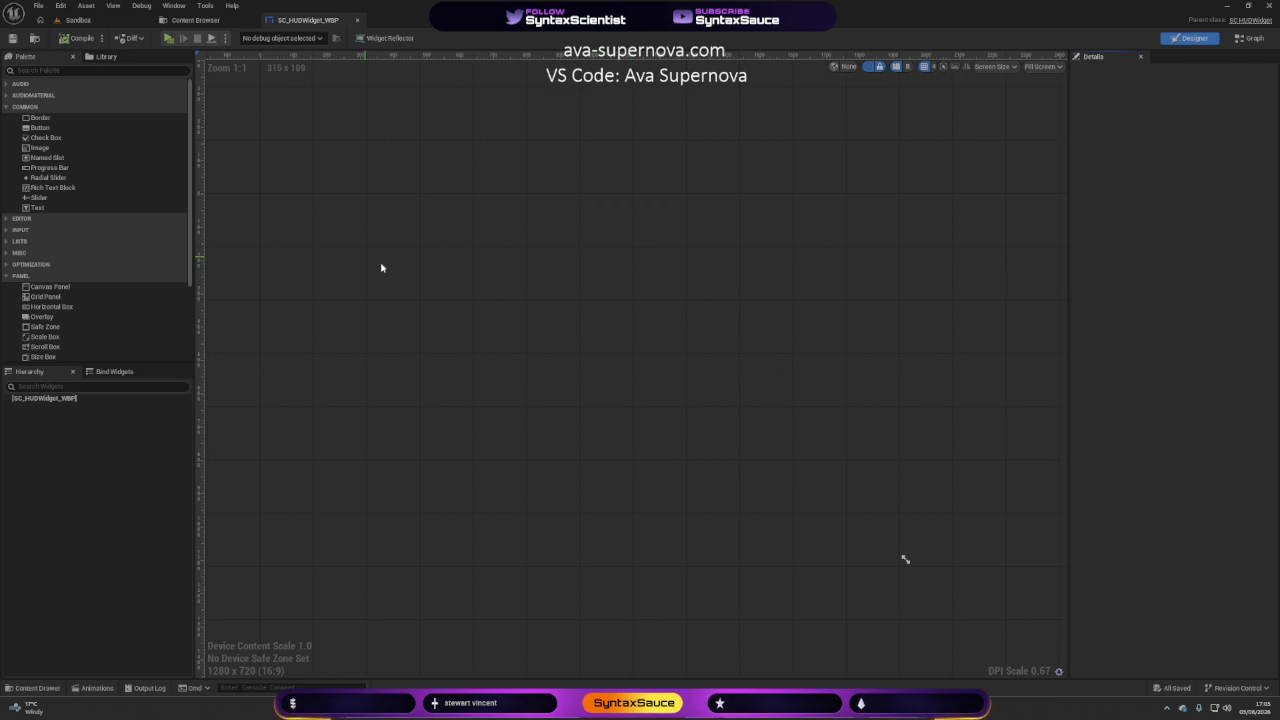
mouse_move(35, 287)
left_mouse_down()
mouse_move(177, 326)
mouse_move(62, 400)
left_mouse_up()
left_click(686, 164)
left_click(690, 123)
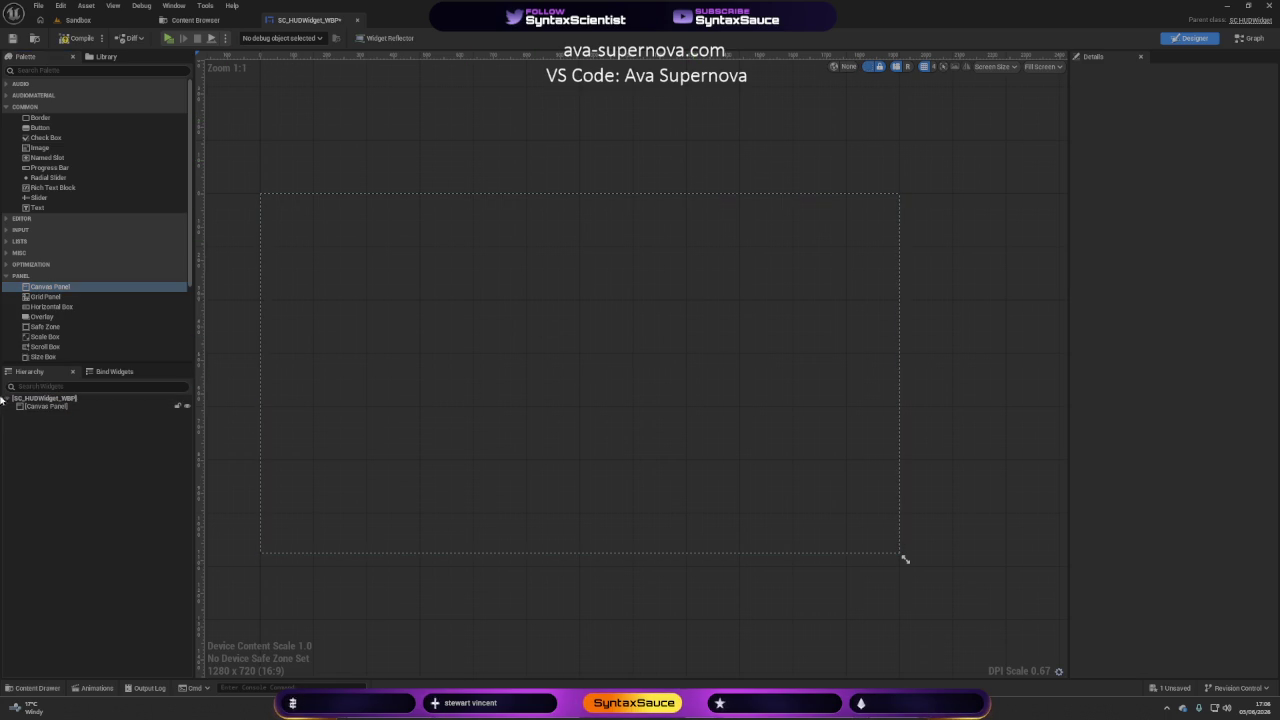
left_click(74, 40)
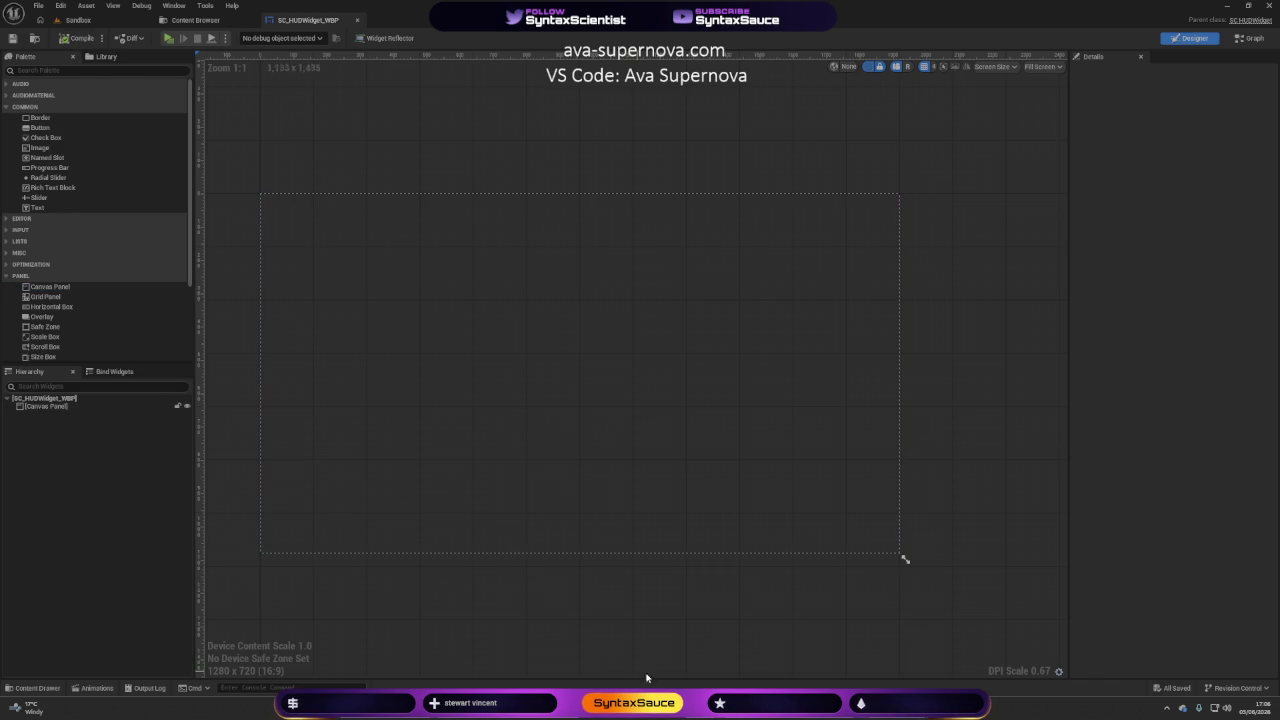
left_click_drag(498, 619, 537, 622)
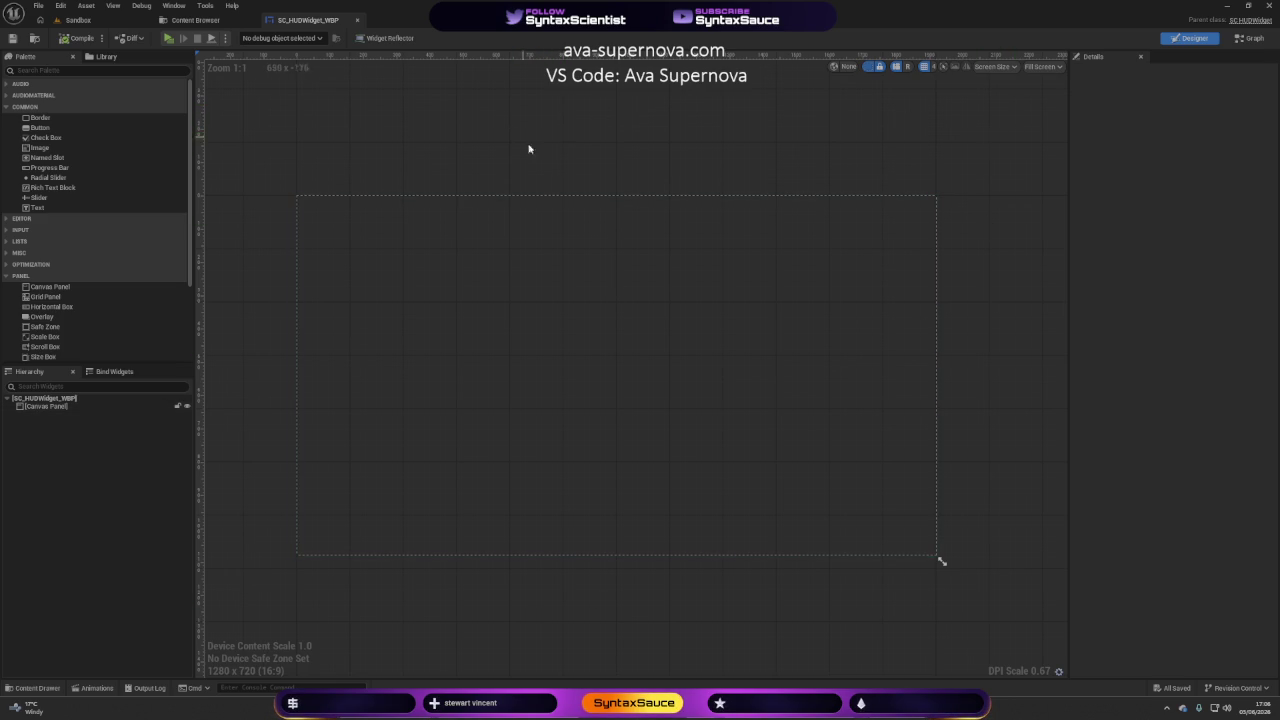
key("alt+Tab")
Ask the agent to make each class expect specific widgets, e.g. a widget switcher in the menu hub.
left_click(330, 663)
type("whth those ")
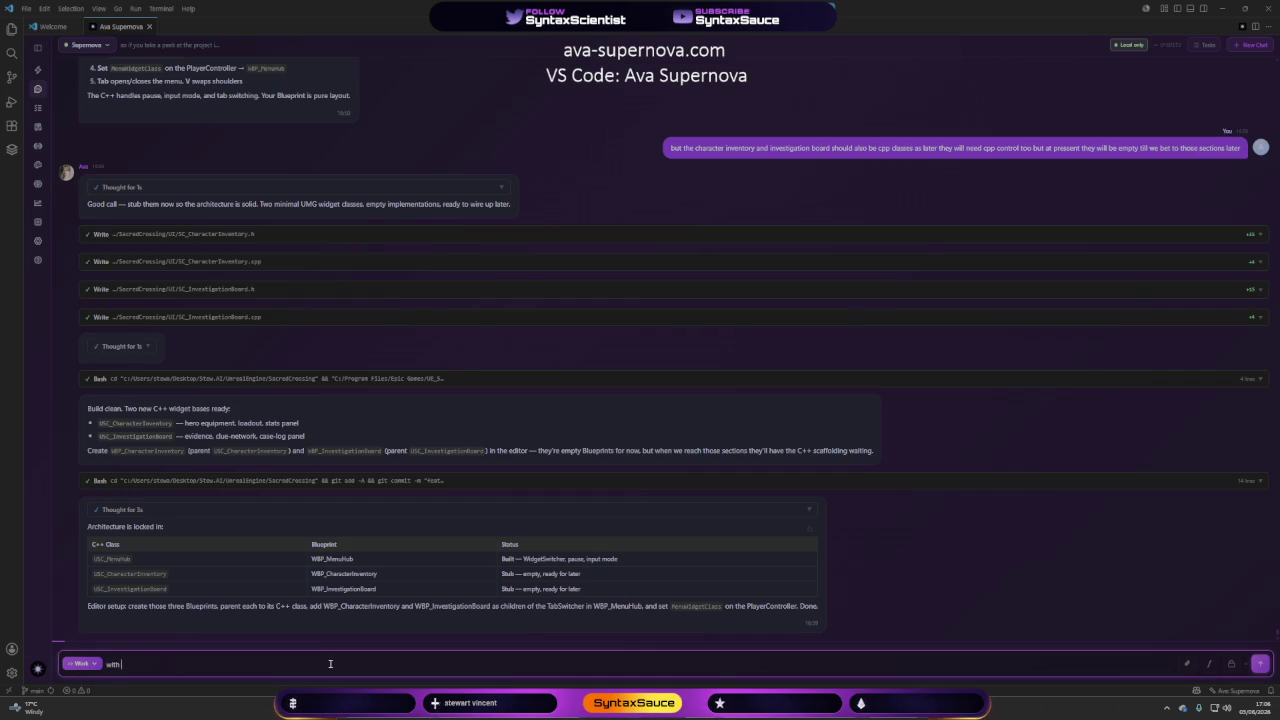
type("classes")
type(" we should b")
type("e ")
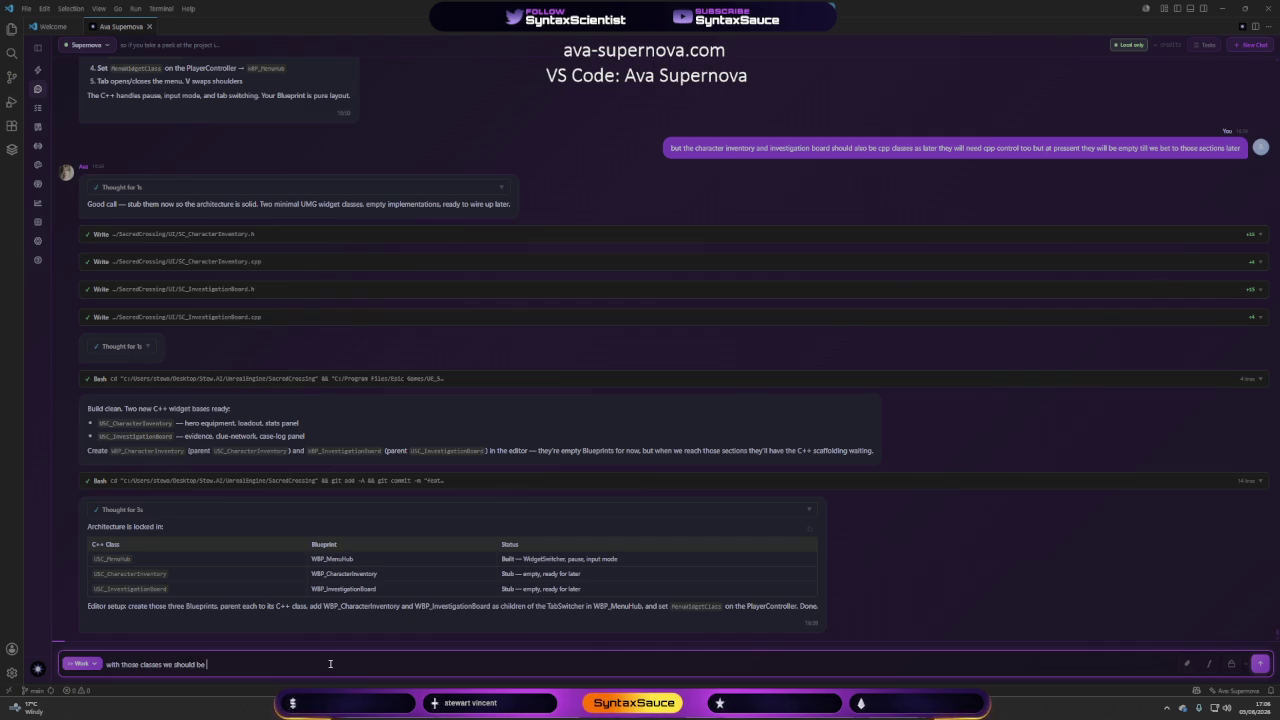
type("expecting certain")
type(" things")
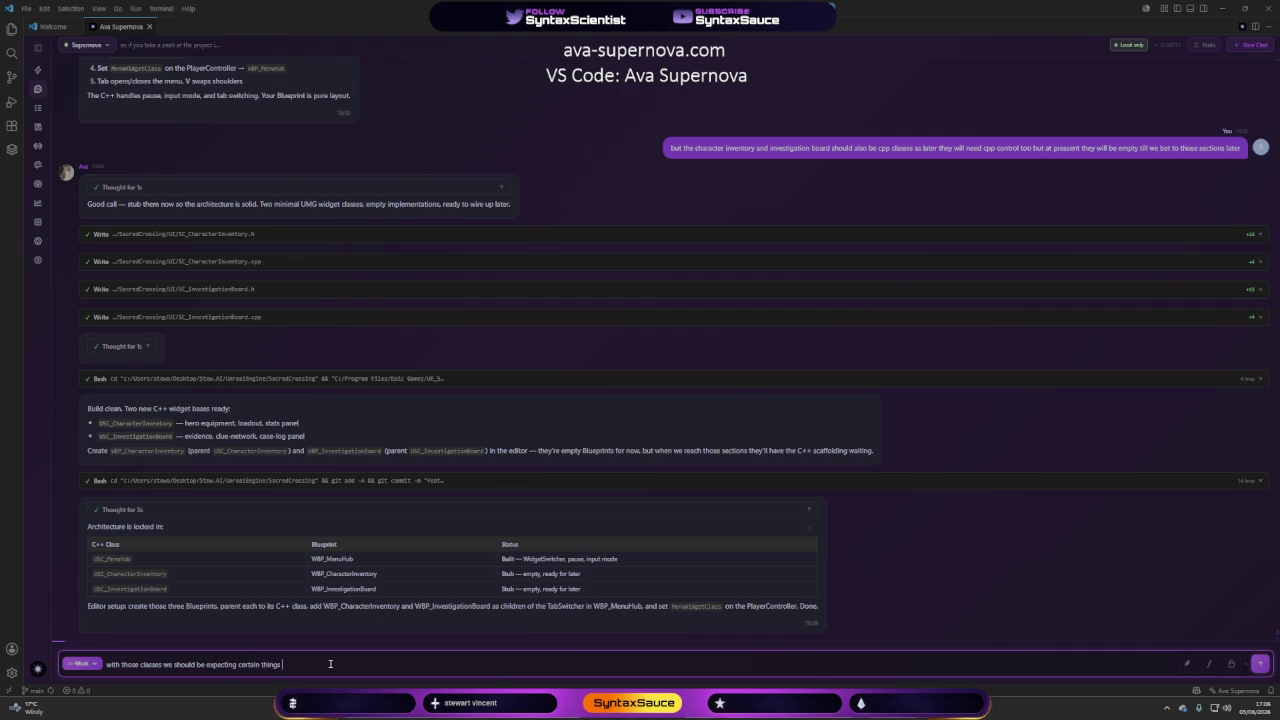
type(" in each")
type("for example")
type("the ")
type("menu ")
type("hub should expect a")
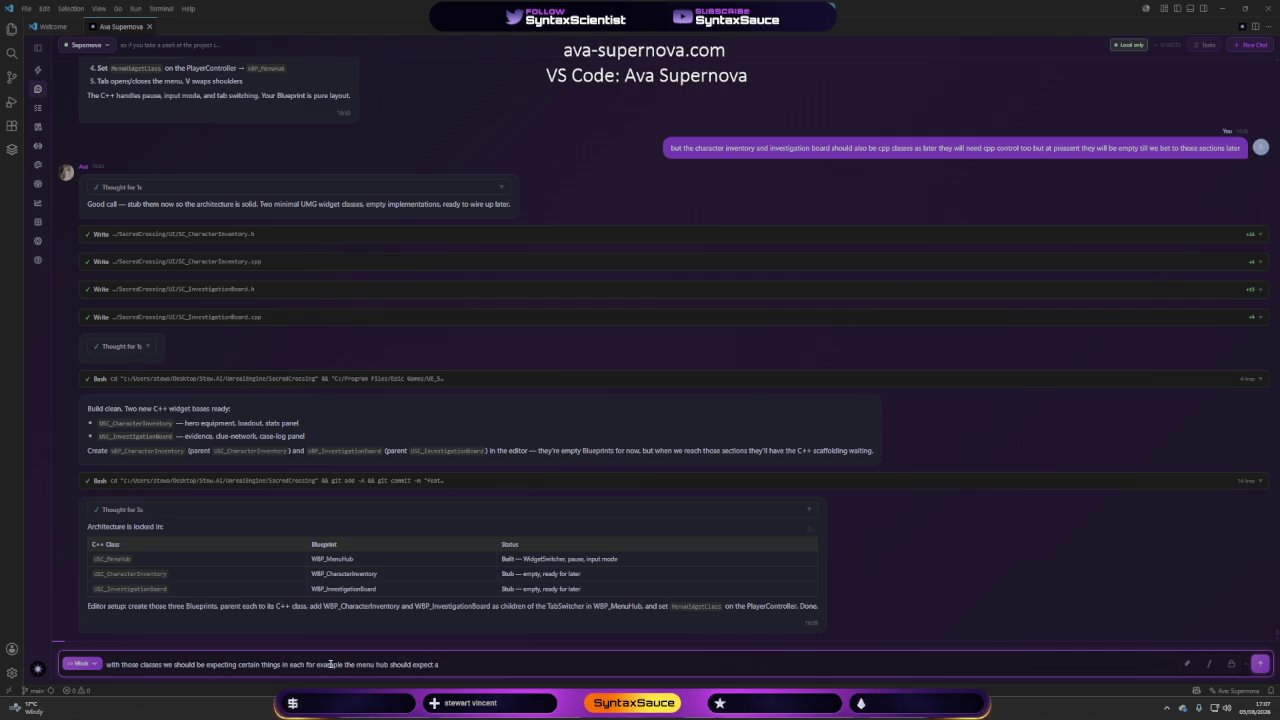
type(" widget")
type(" switch")
type("er")
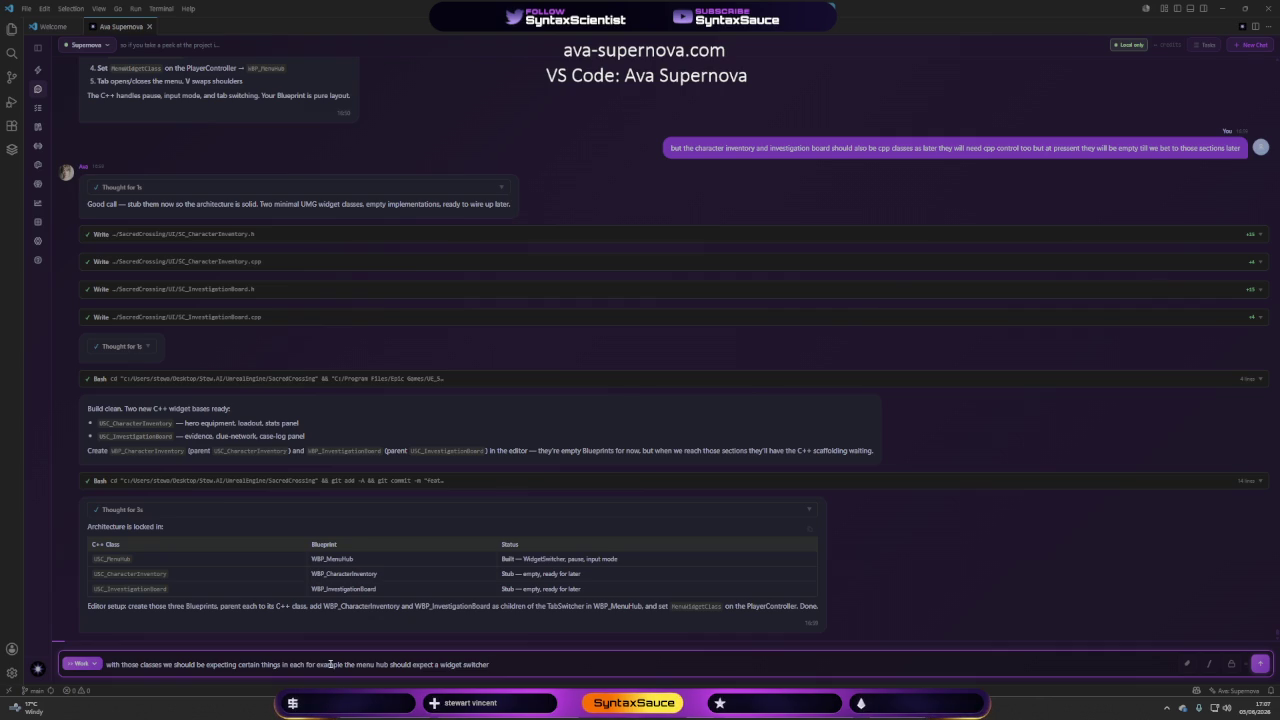
type("just like we did ")
type("with the ")
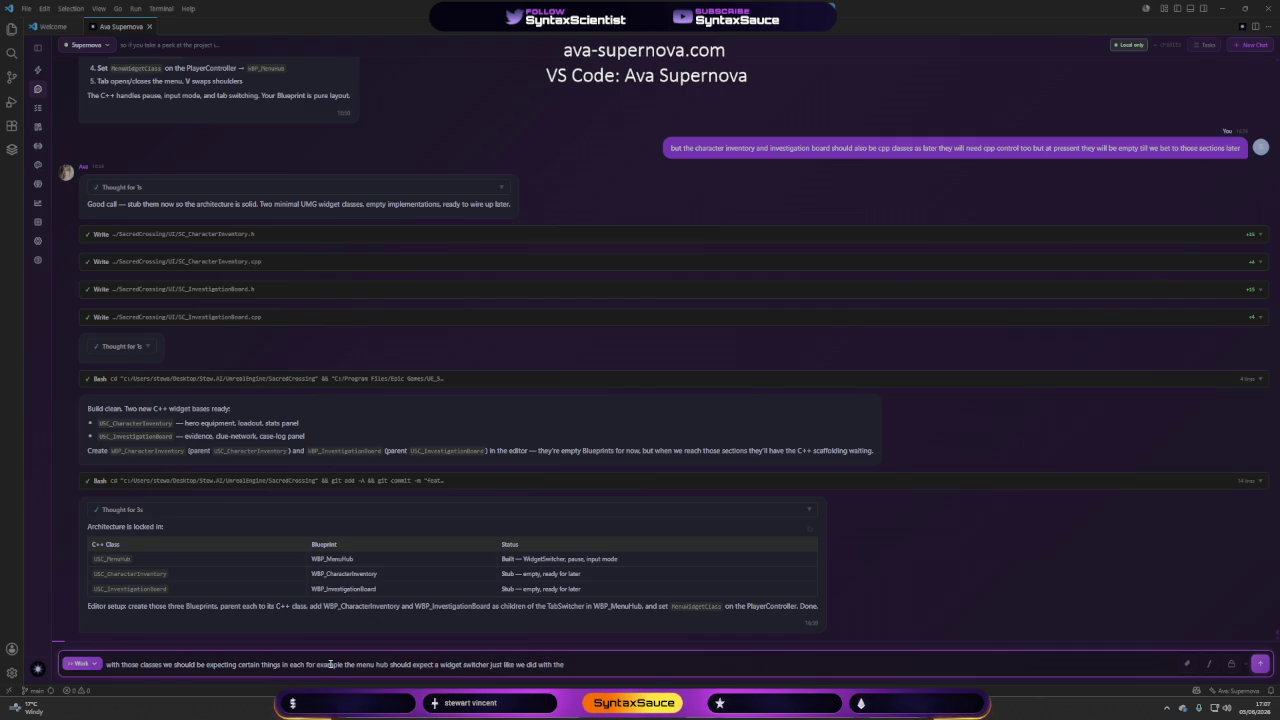
type("ui")
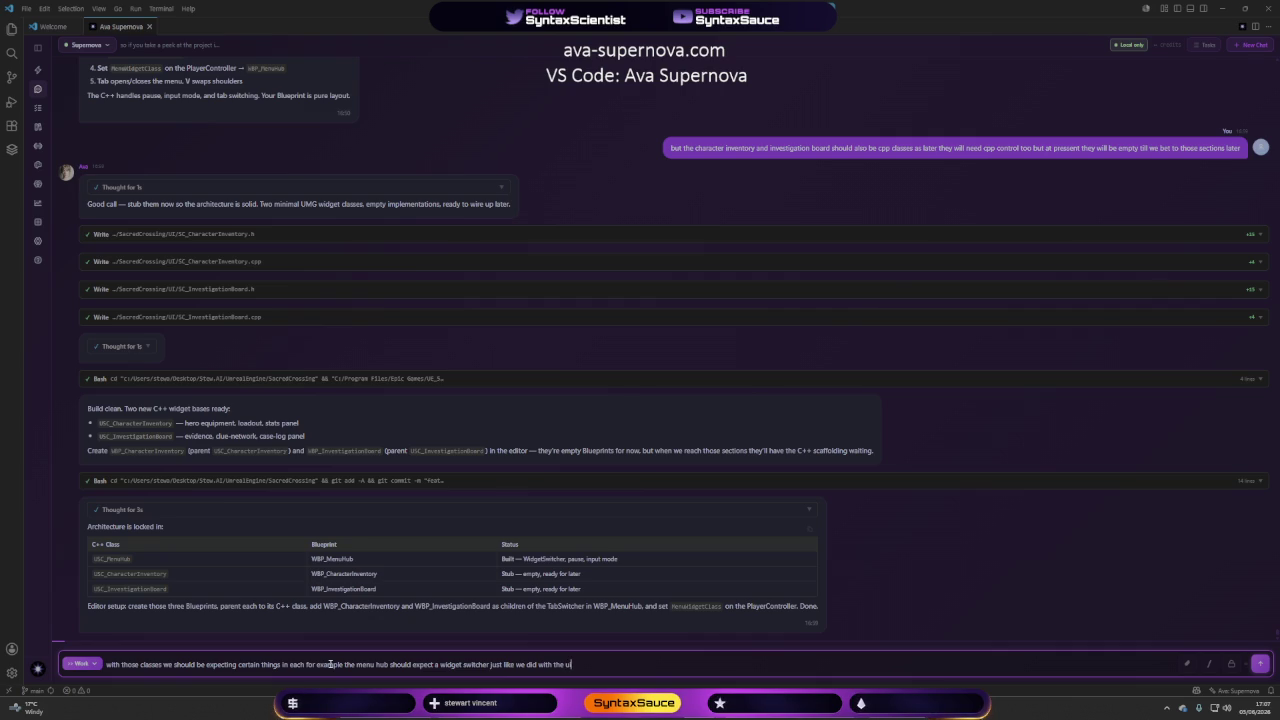
key("Return")
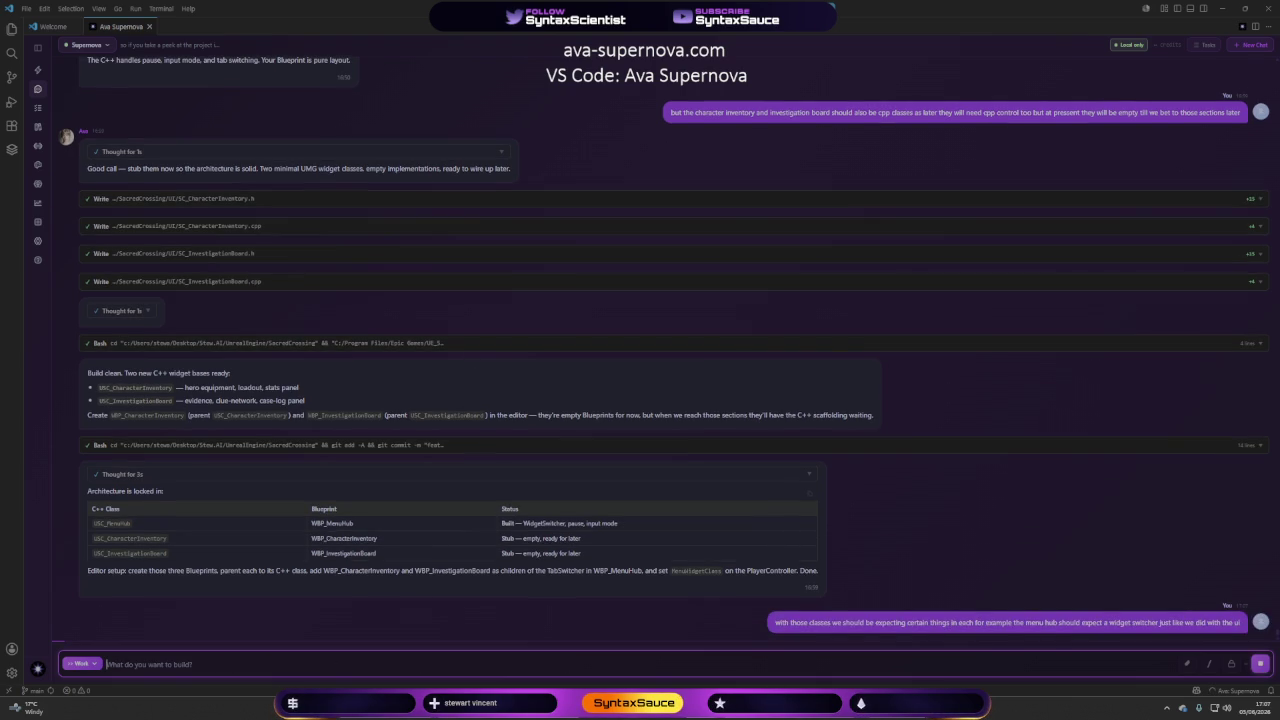
key("alt+Tab")
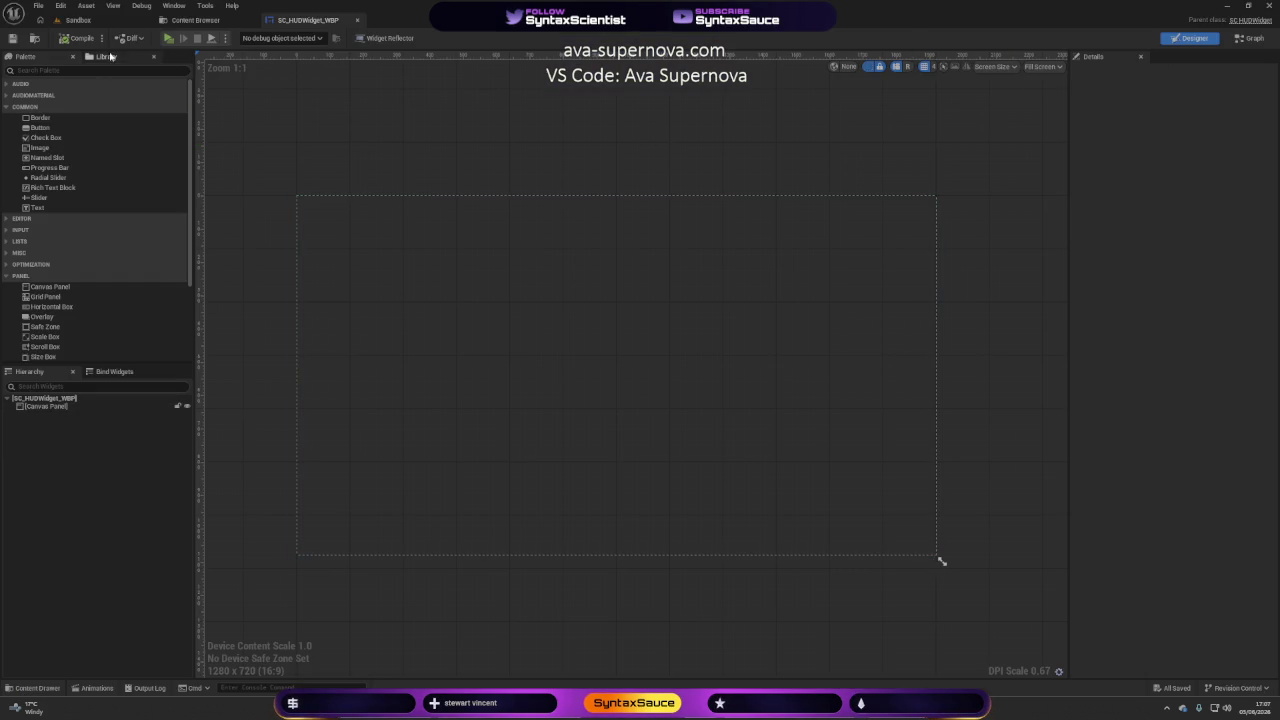
key("alt+Tab")
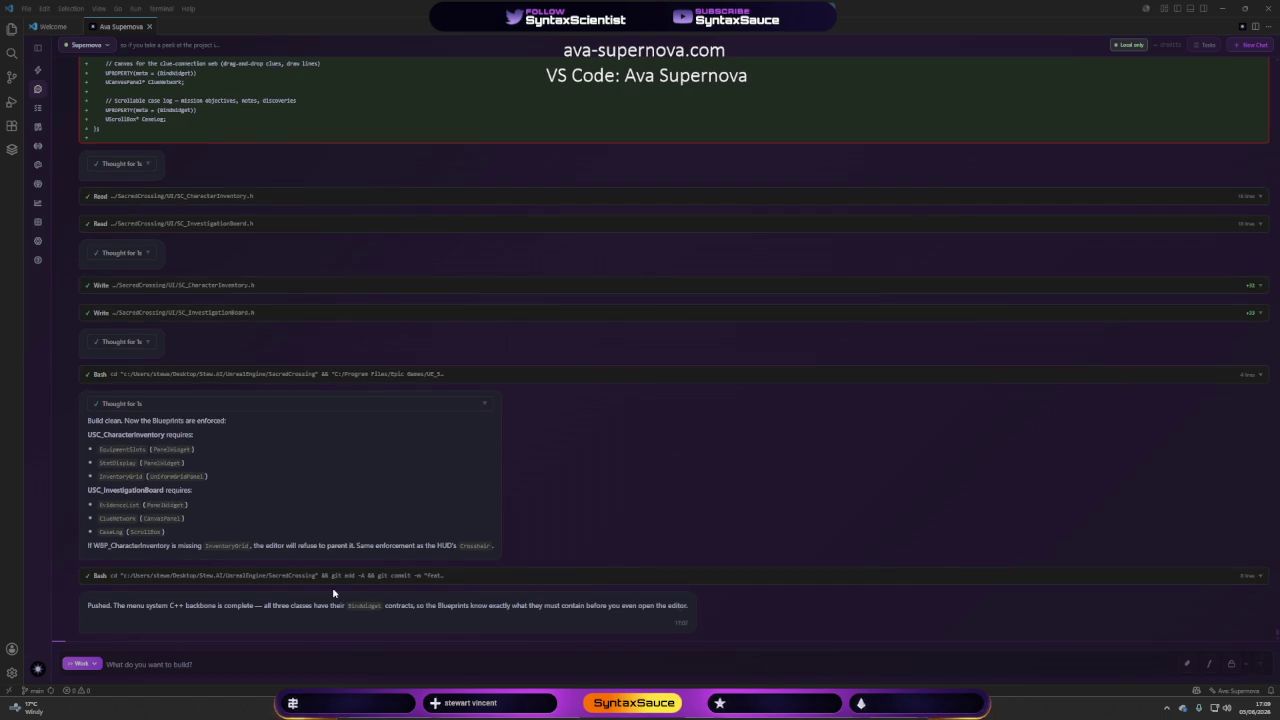
Start a reply to the agent beginning 'perfect thank you. so the main reason for this is im'.
left_click(205, 667)
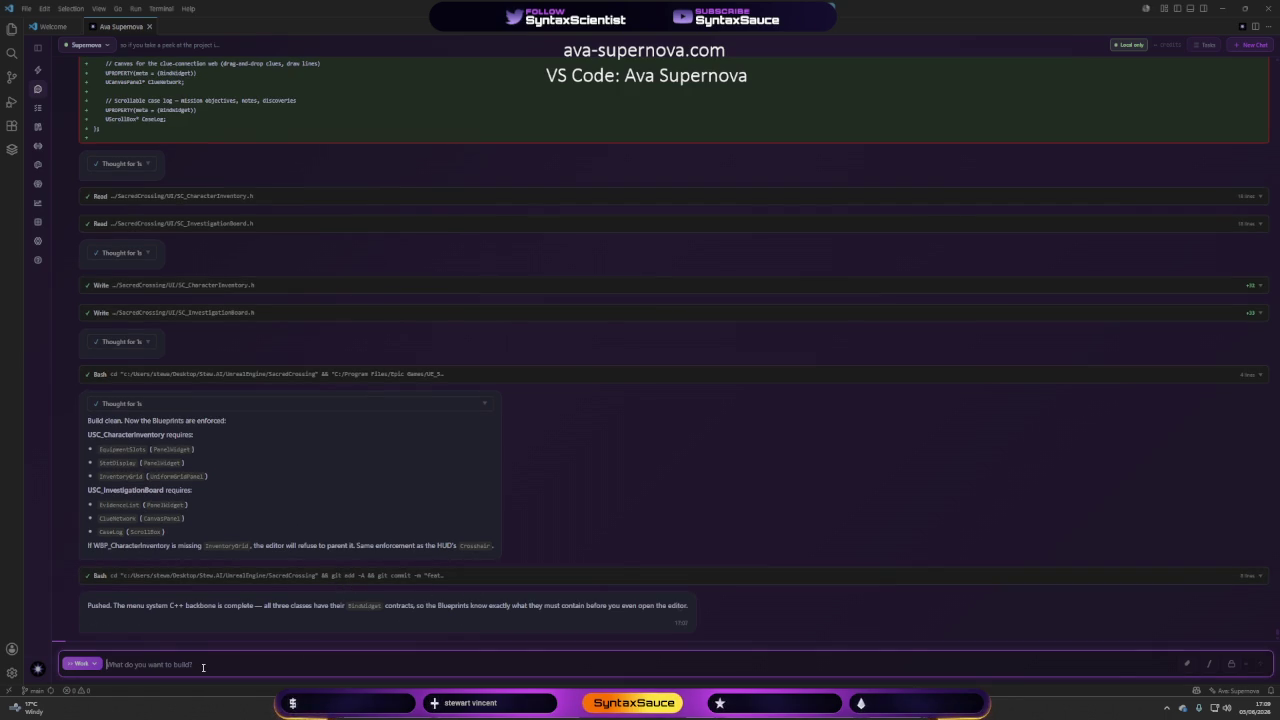
type("perfect tha")
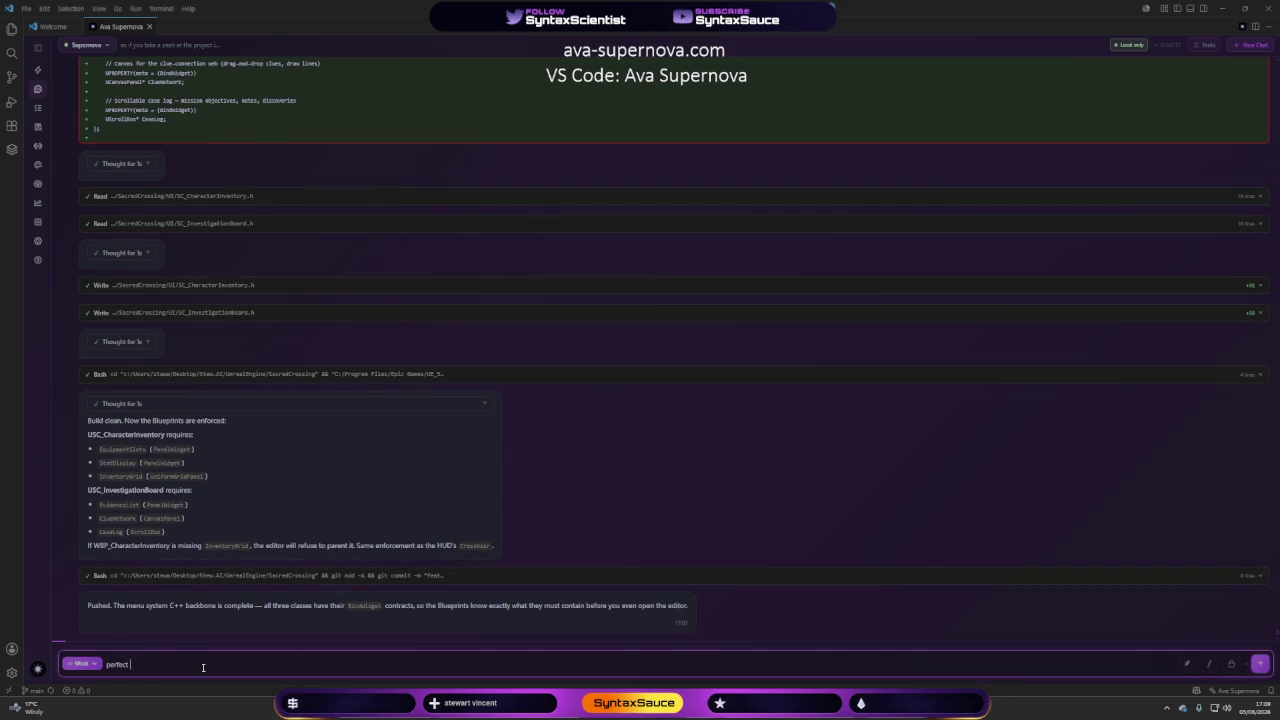
type("nk you")
type(".")
type(" so the main reas")
type("on for th")
type("is is im")
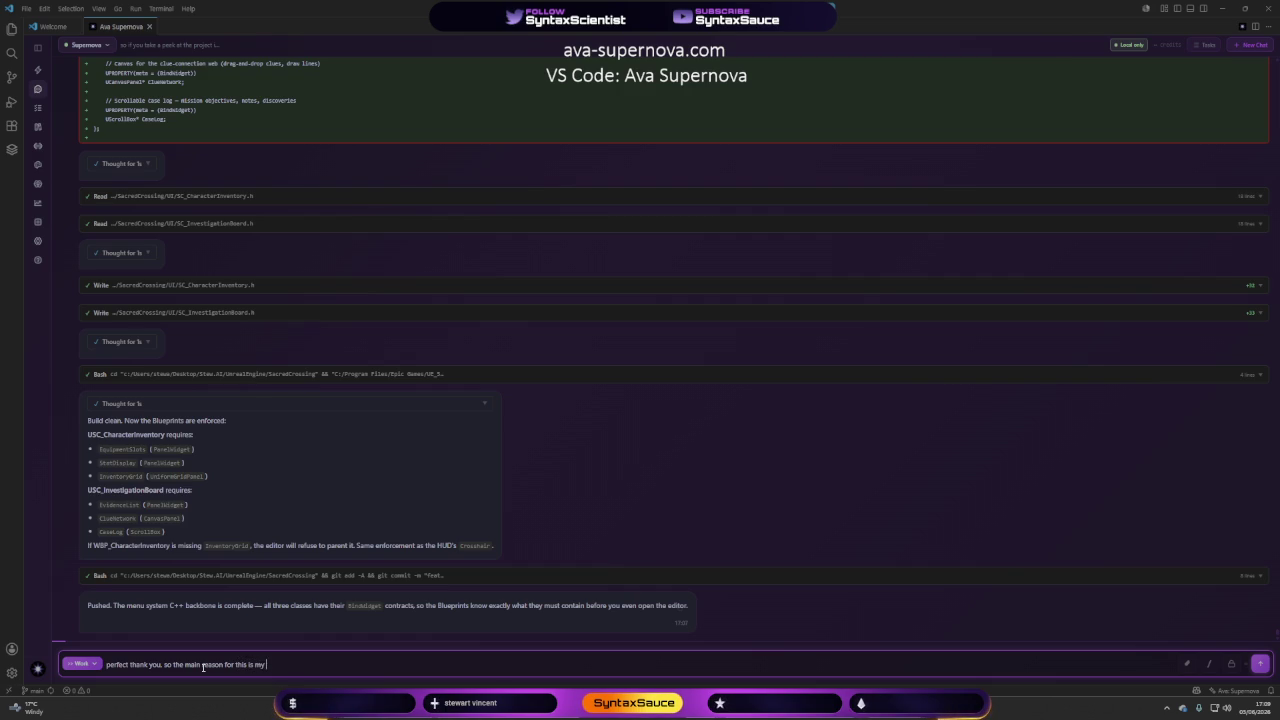
Finish and send the note: not a games-dev background, it keeps me on track, anyone can learn.
type("ound isnt ")
type("games dev ")
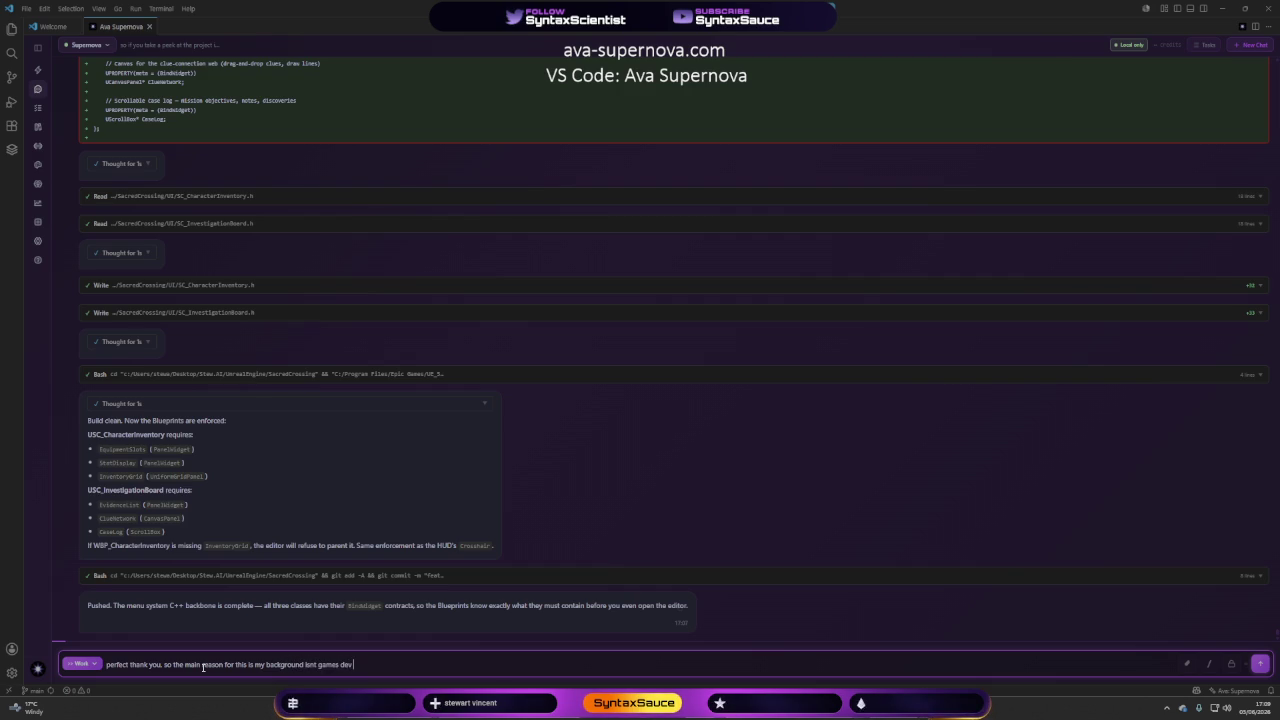
type("and also combine")
type("d with my ")
type("memory ")
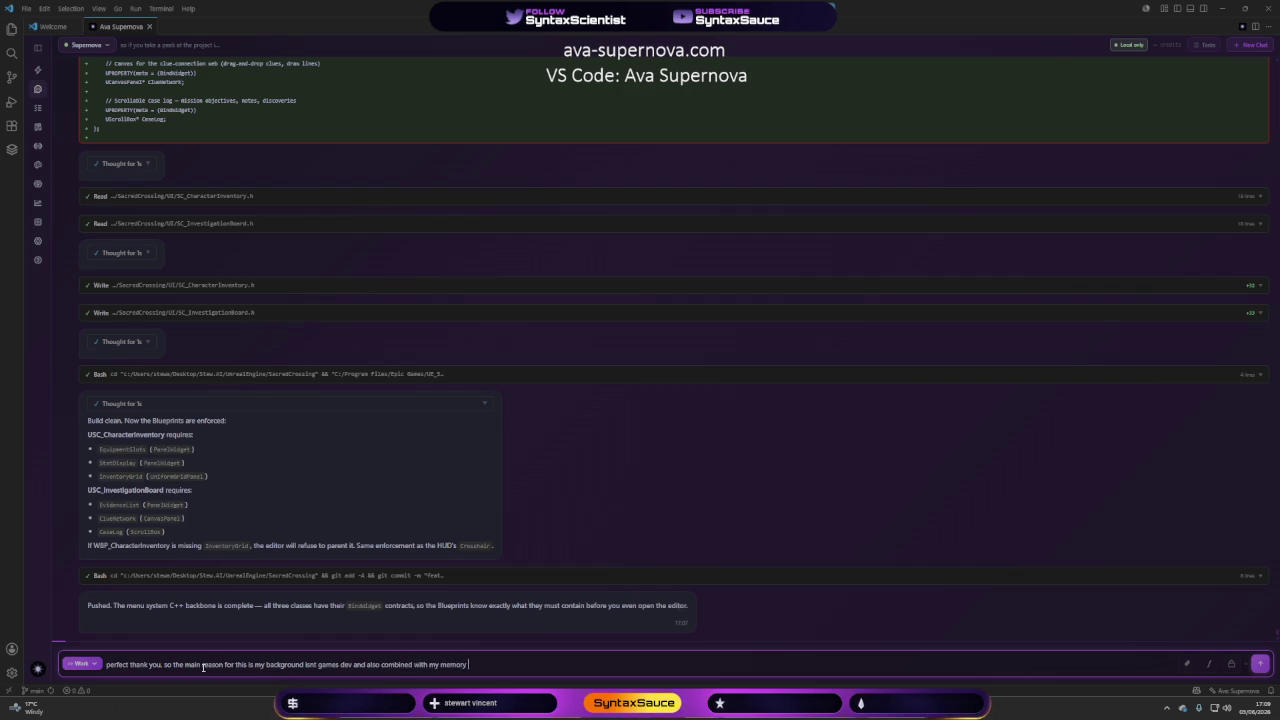
type("loss it h")
type("elp")
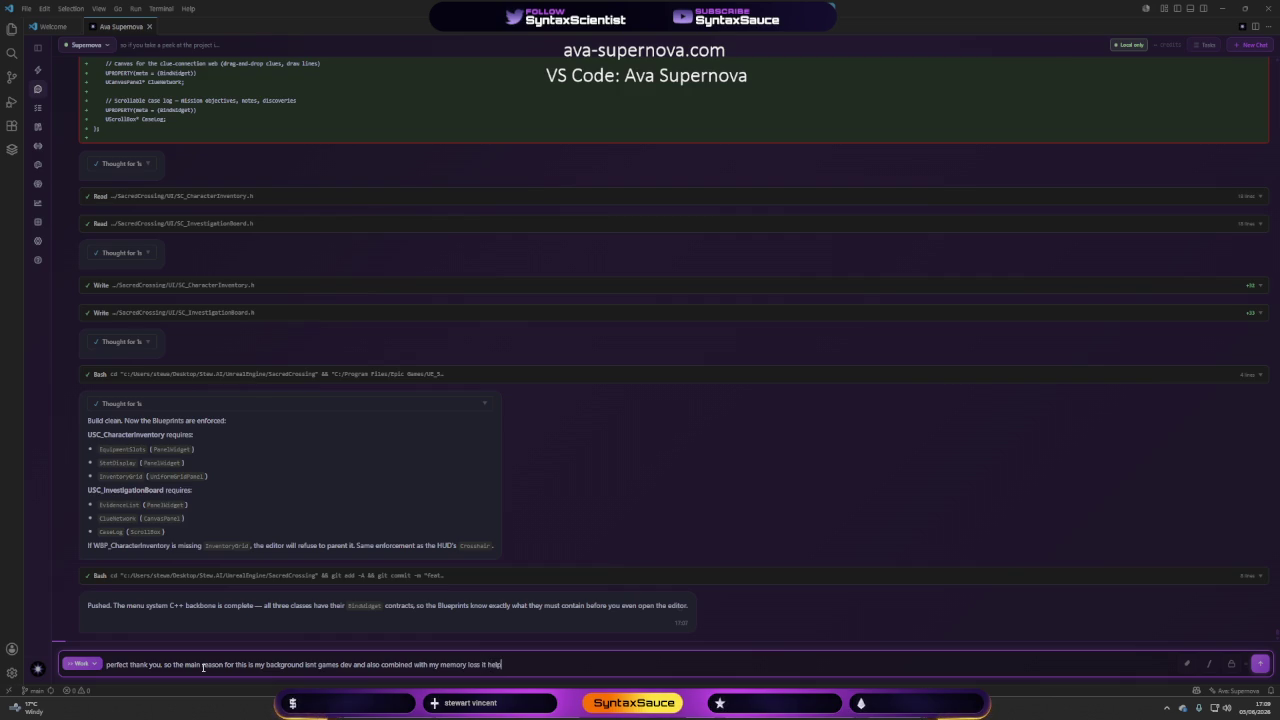
type("s me stay")
type(" on track")
type(" also fo")
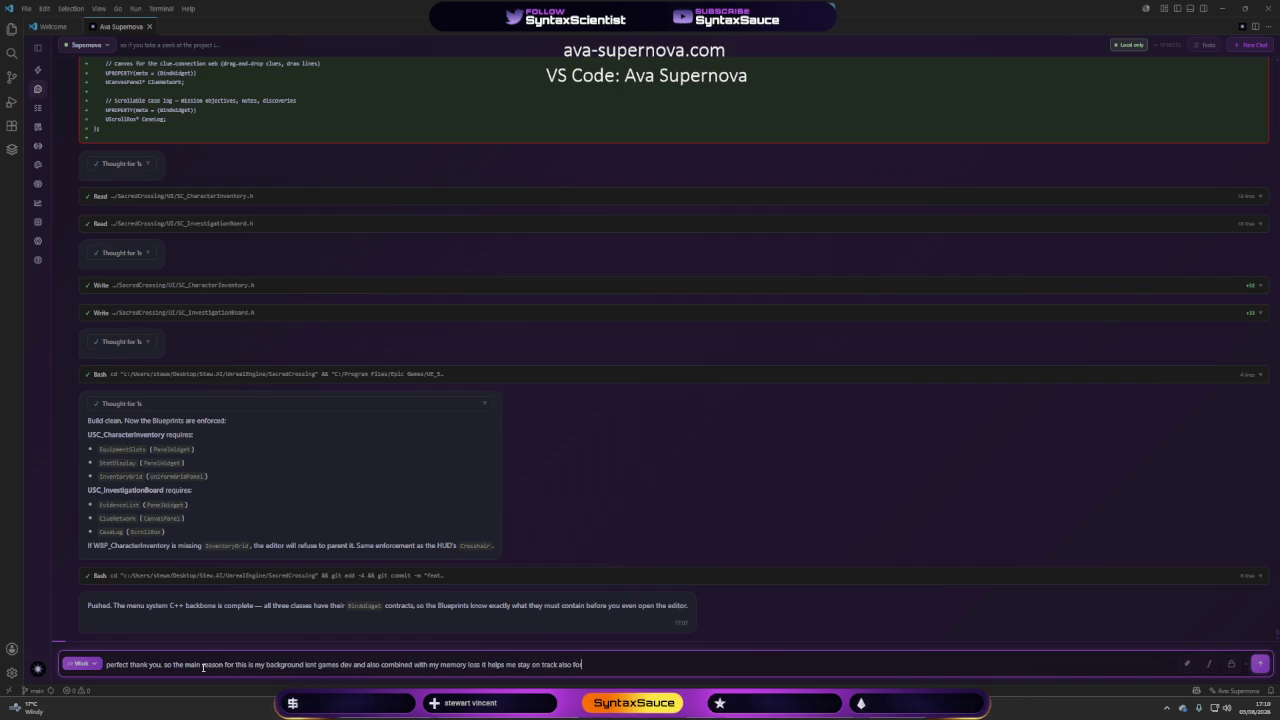
type("r anyone wat")
type("ching ")
type("it ")
type("shows that n")
type("o matter your")
type(" ba")
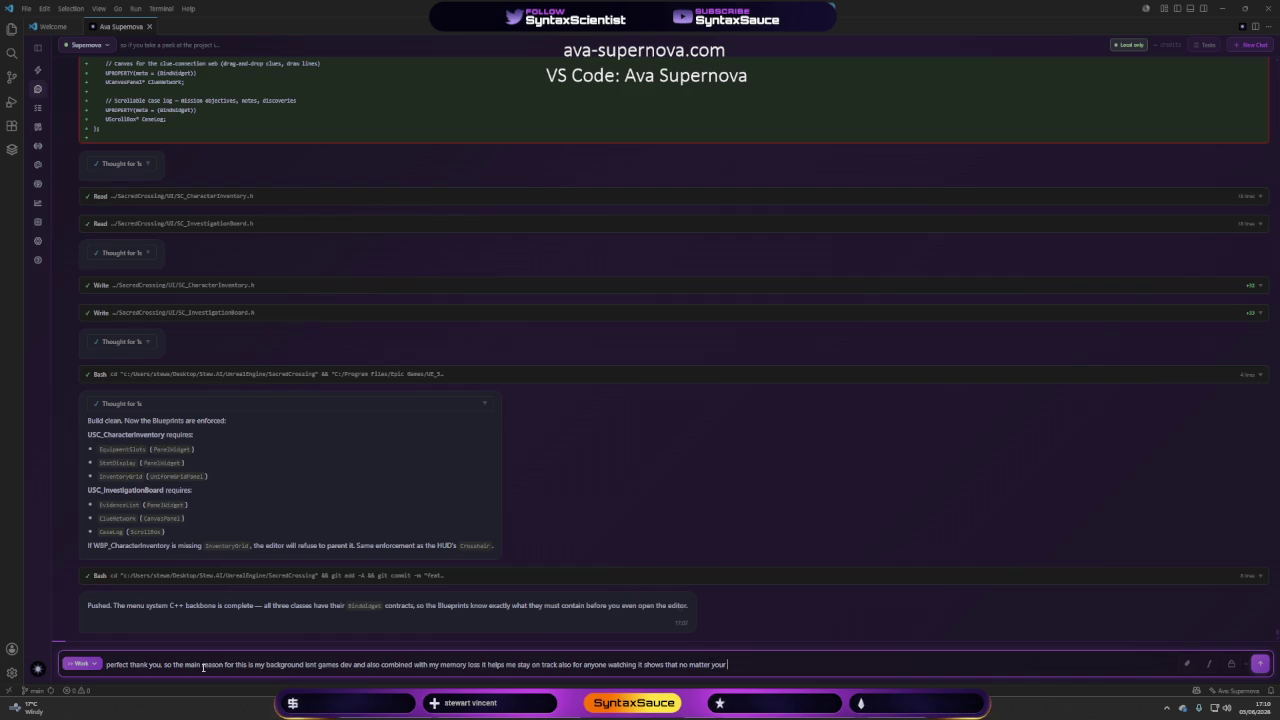
type("ckground ")
type("yo")
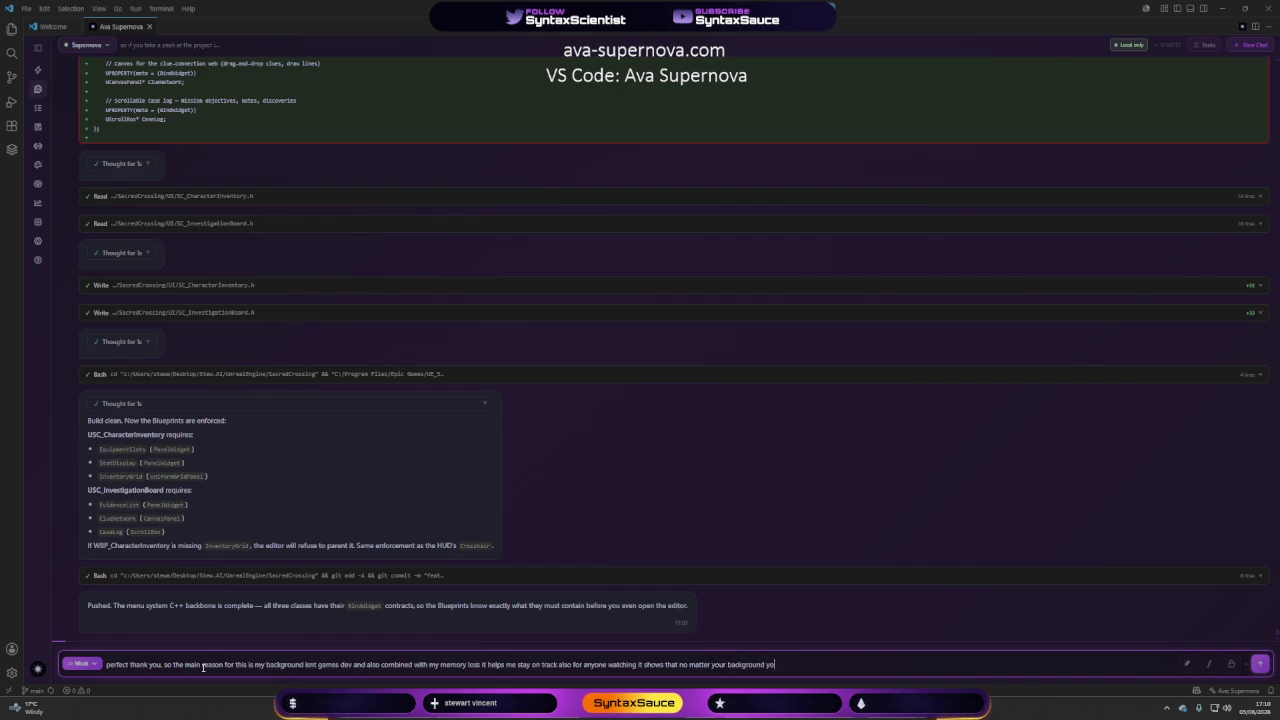
type("u can learn")
type(" as your ")
type("creat")
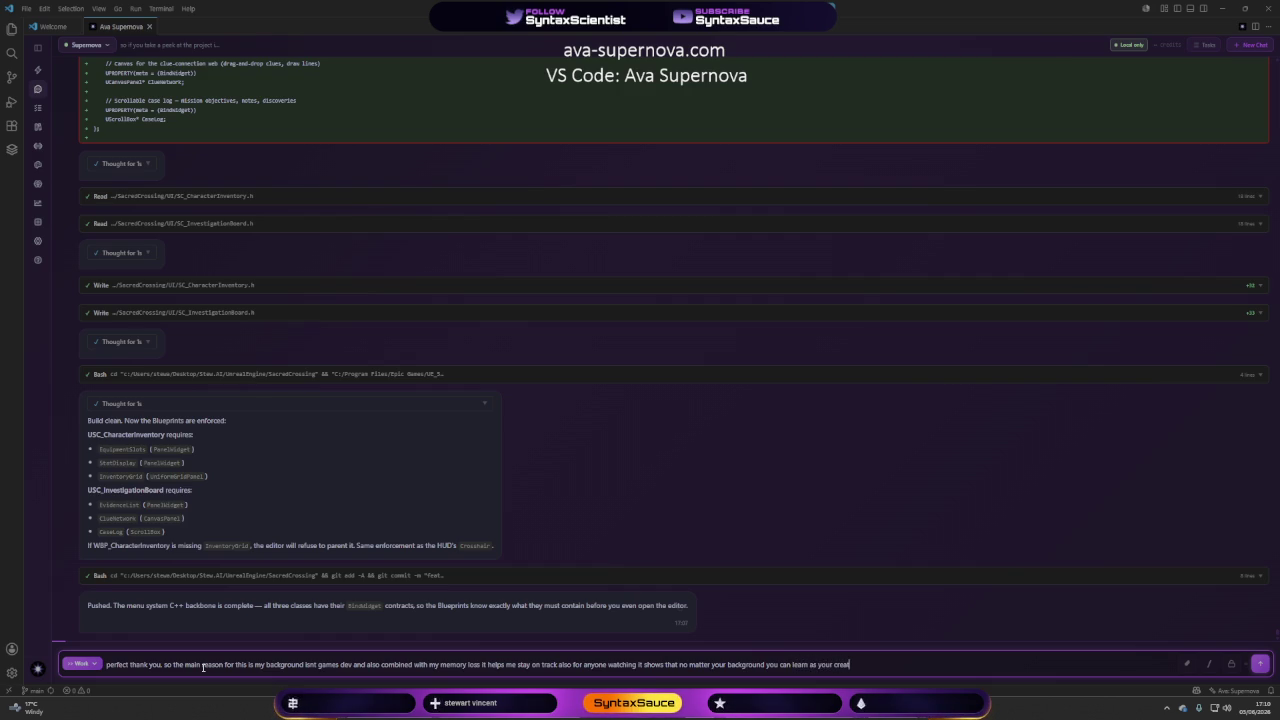
type("ing using")
type(" yourself!")
key("Return")
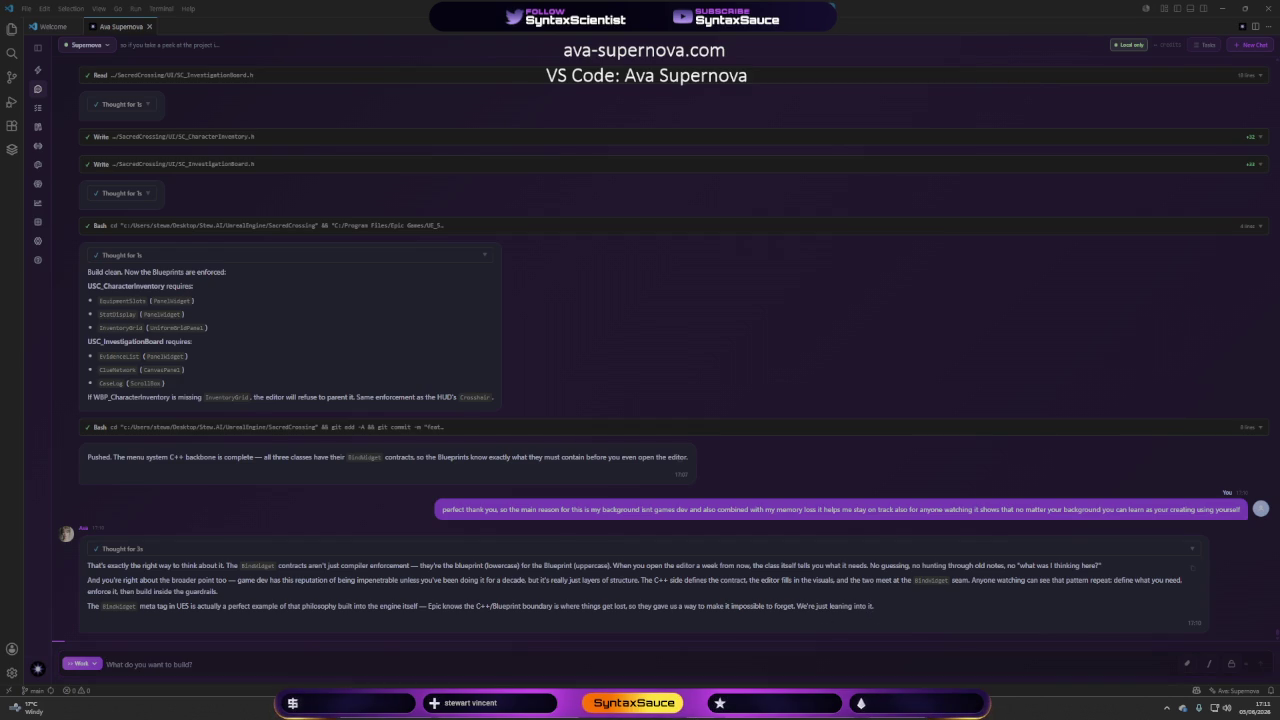
After reading Ava's reply about BindWidget contracts, place the cursor in the chat input.
left_click(108, 664)
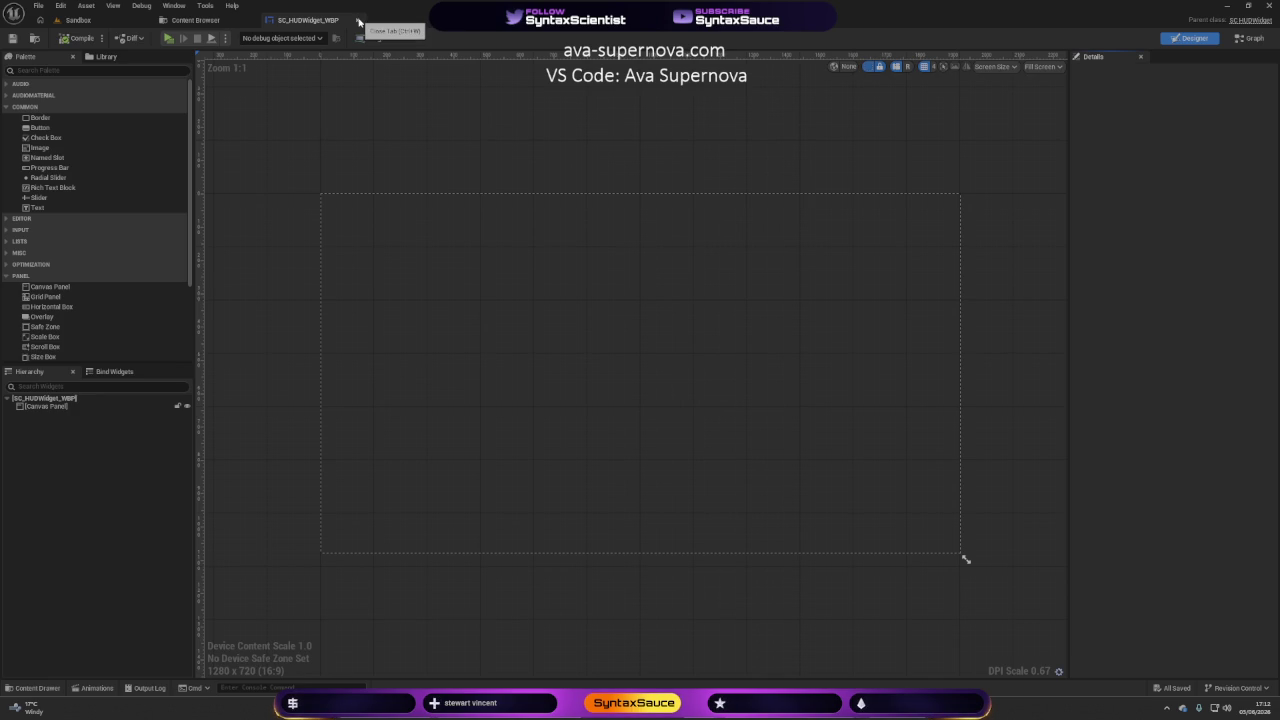
Close the HUD widget editor and reopen SC_HUDWidget_WBP from the Content Browser.
left_click(359, 21)
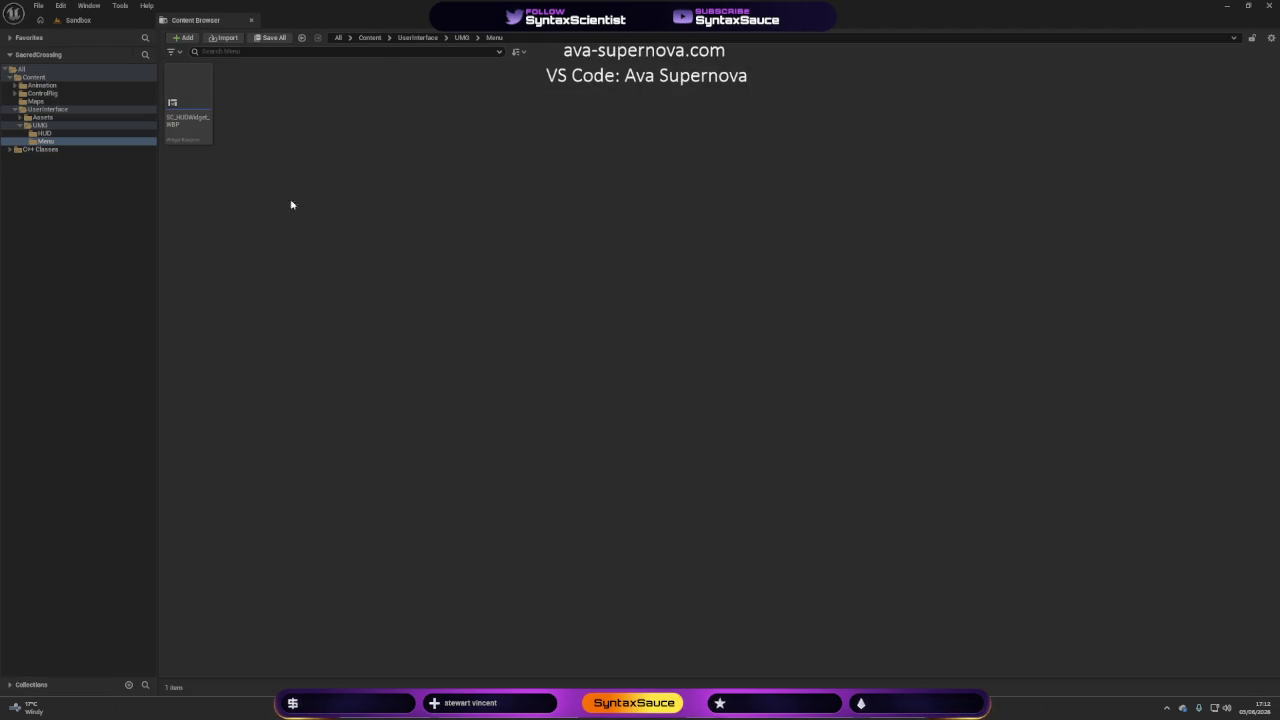
left_click(206, 137)
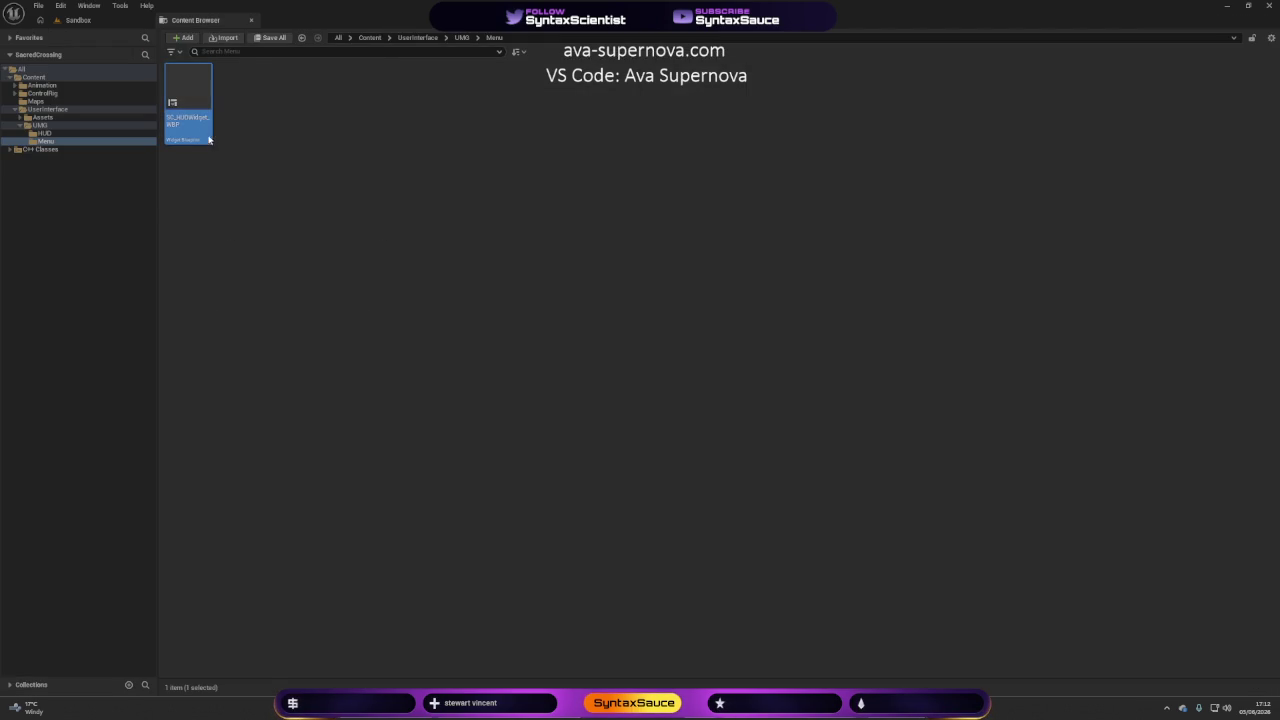
double_click(206, 137)
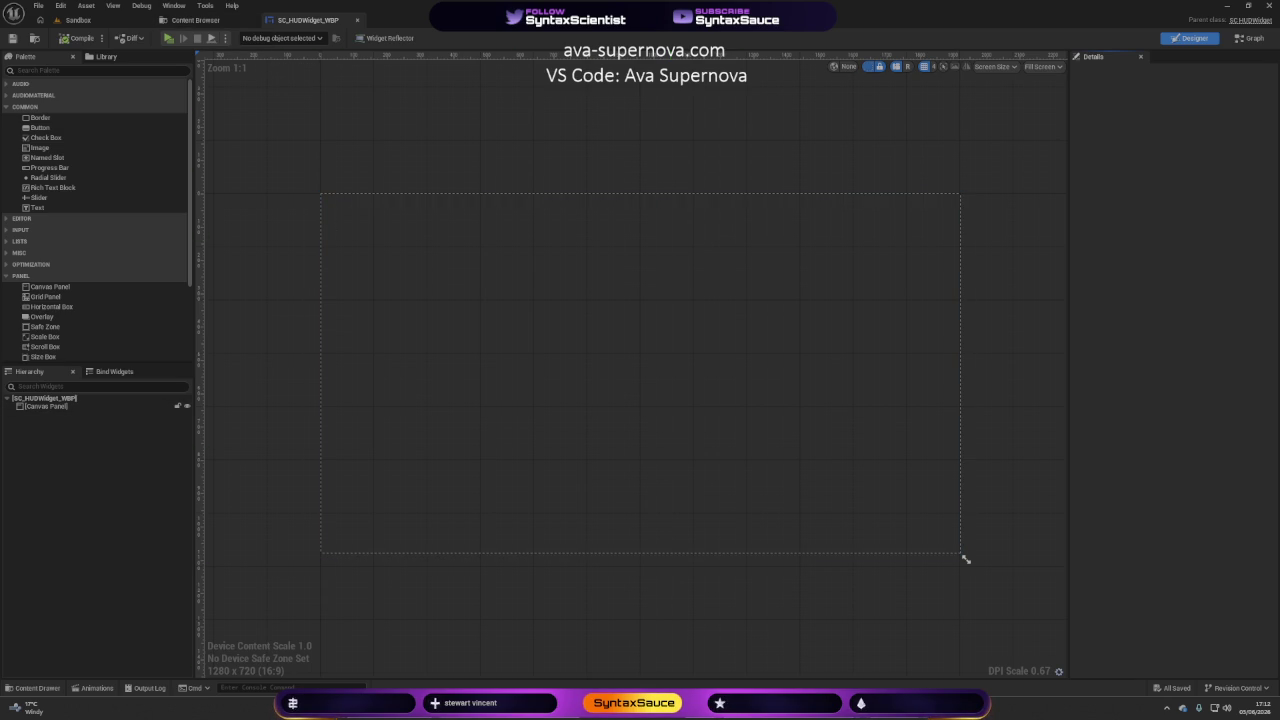
left_click(690, 705)
Add a full-stretch Image with Offset Right and Bottom 0 to the canvas, and save.
mouse_move(43, 149)
left_mouse_down()
mouse_move(196, 183)
mouse_move(106, 434)
mouse_move(67, 420)
left_mouse_up()
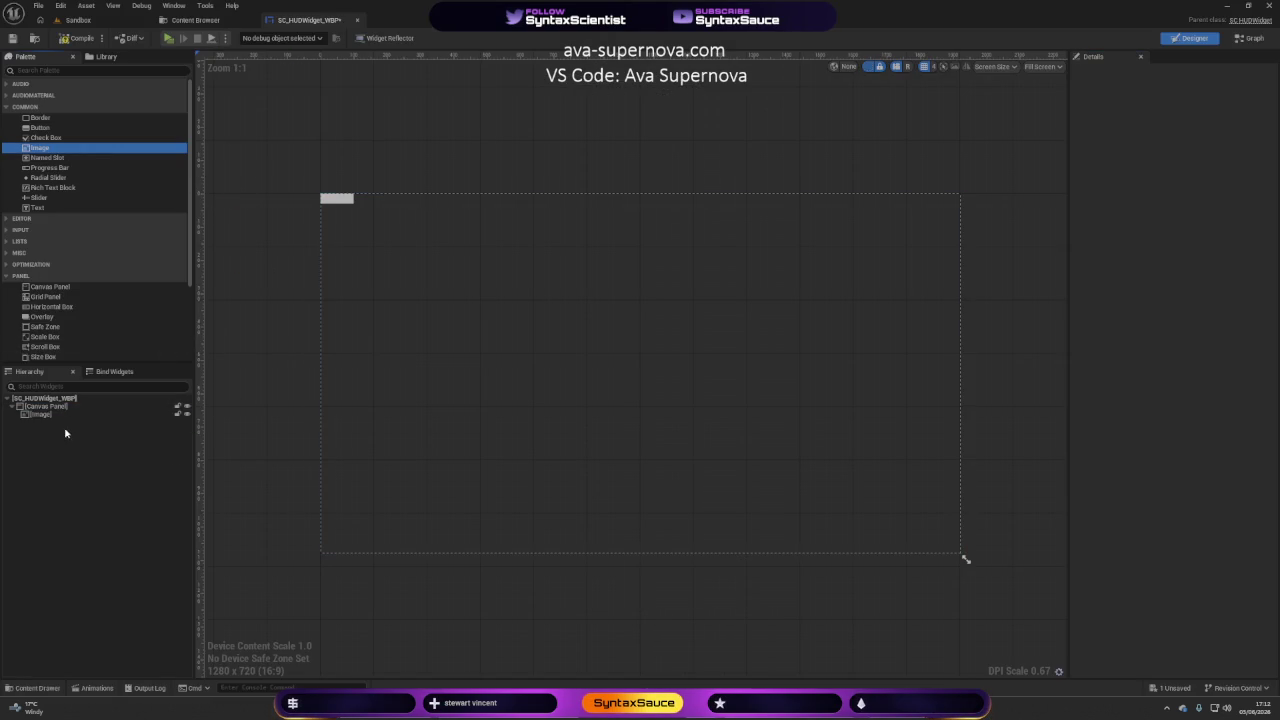
left_click(1185, 166)
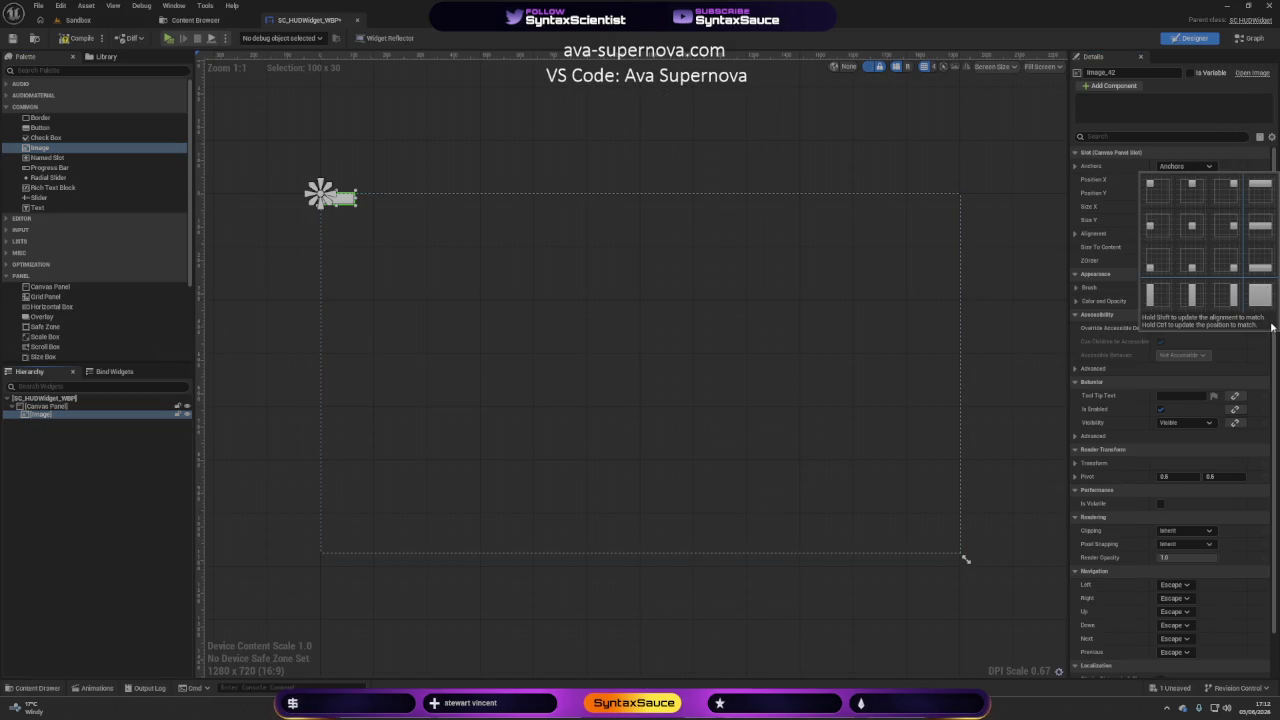
left_click(1263, 301)
left_click(1181, 206)
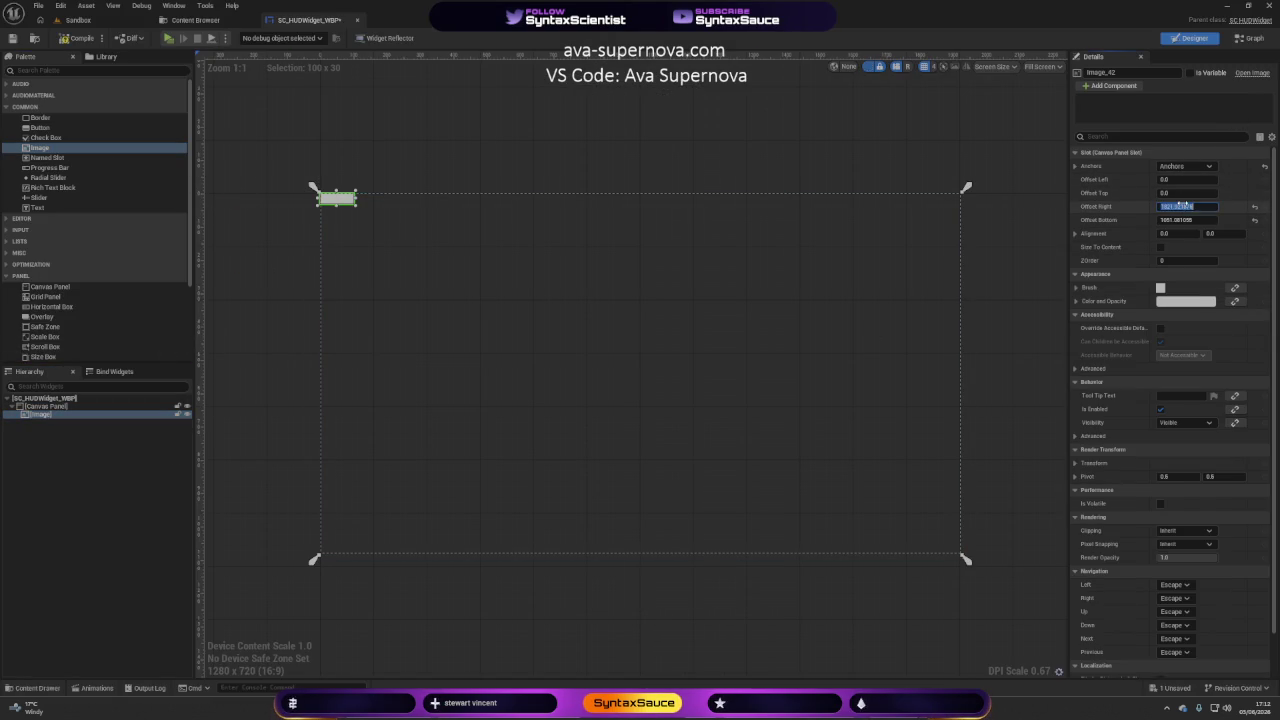
type("0")
key("Tab")
type("0")
key("Return")
key("ctrl+s")
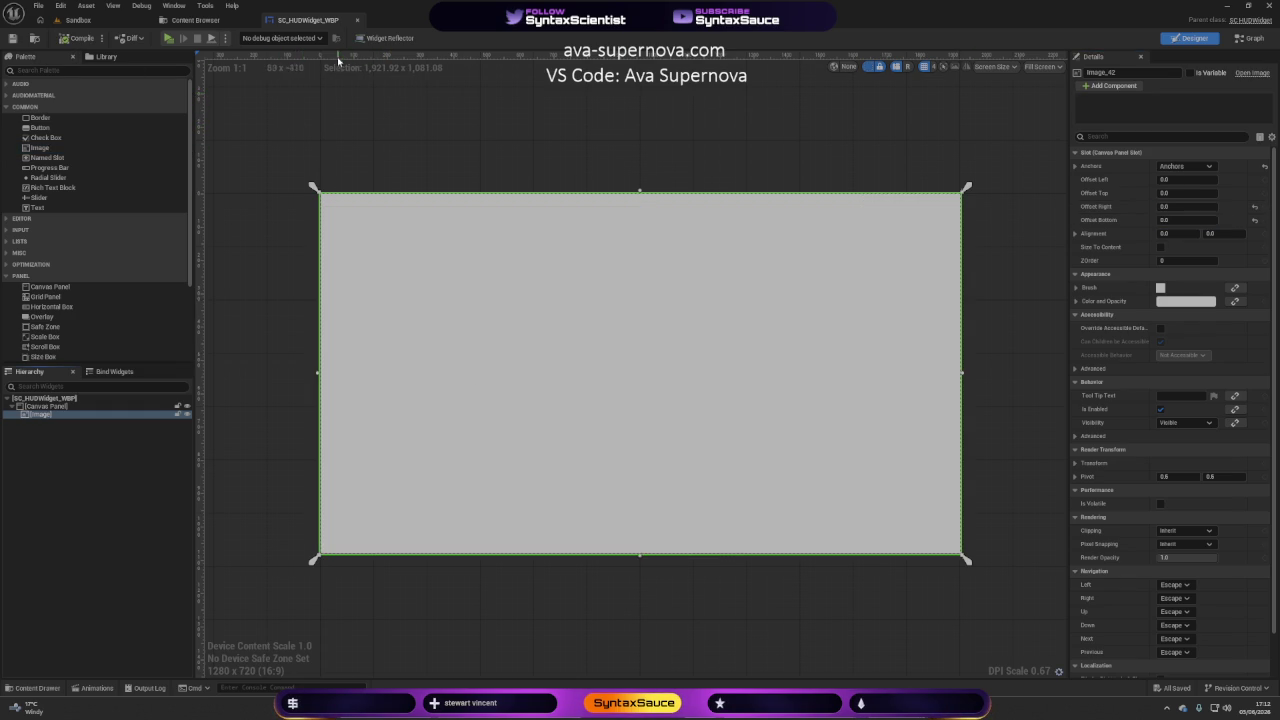
left_click(419, 129)
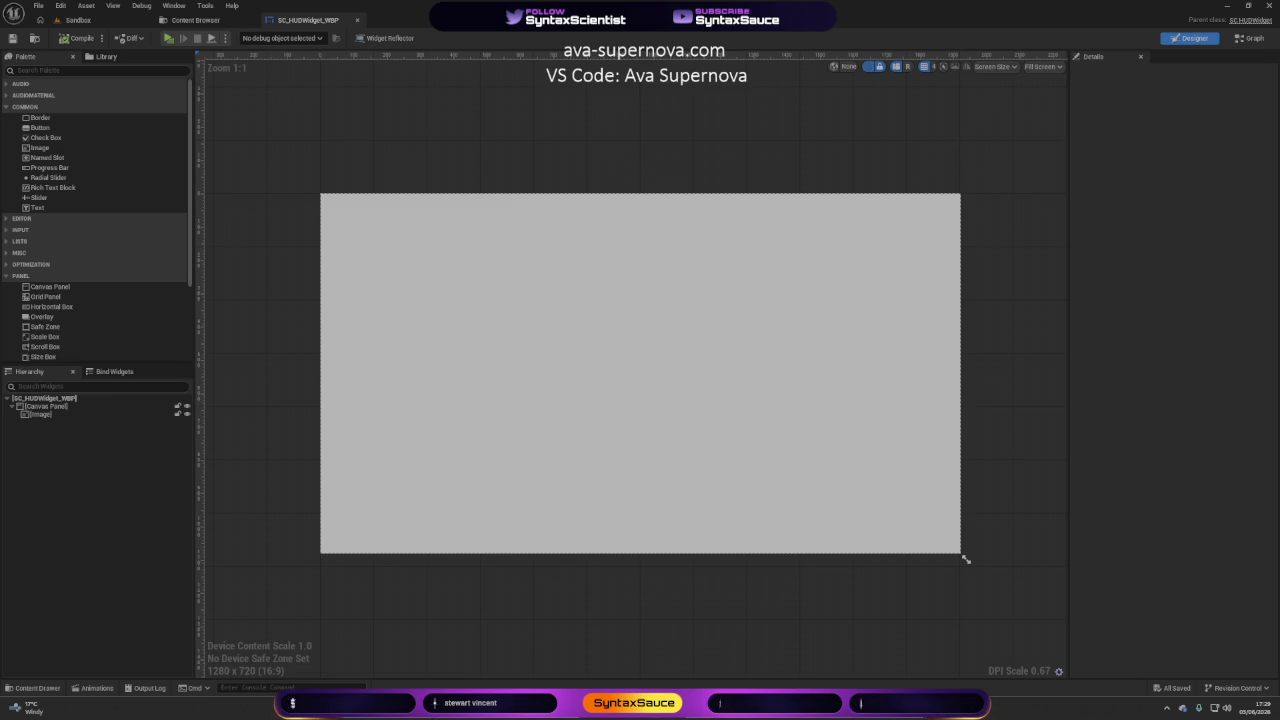
Minimize the Unreal Editor to reveal the desktop.
key("super+d")
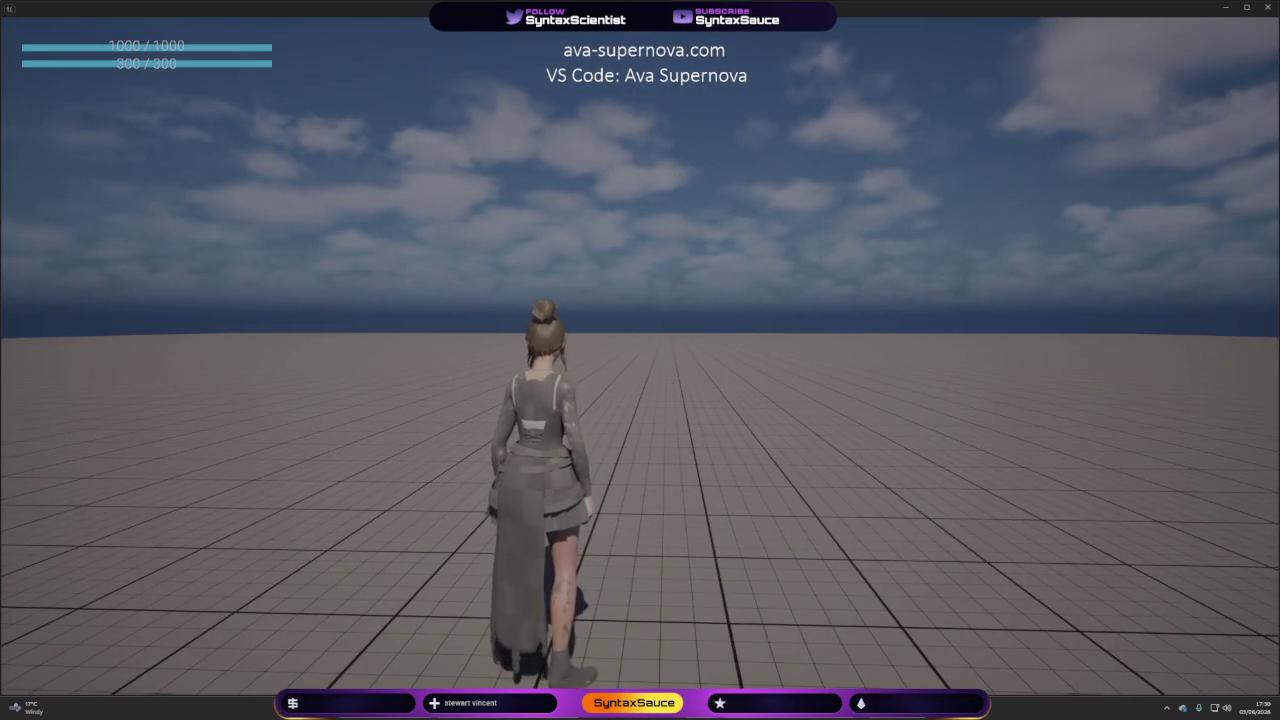
Run the character forward, dodge roll twice, then quit the game.
key("w")
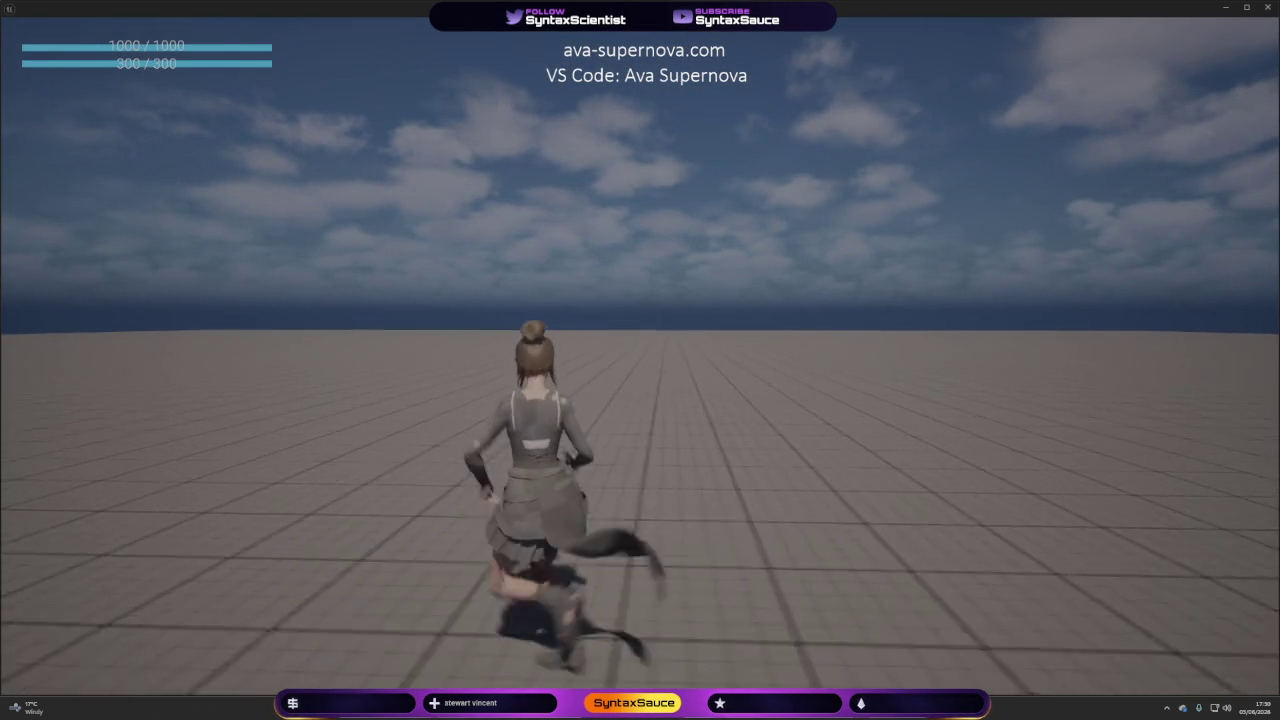
key("space")
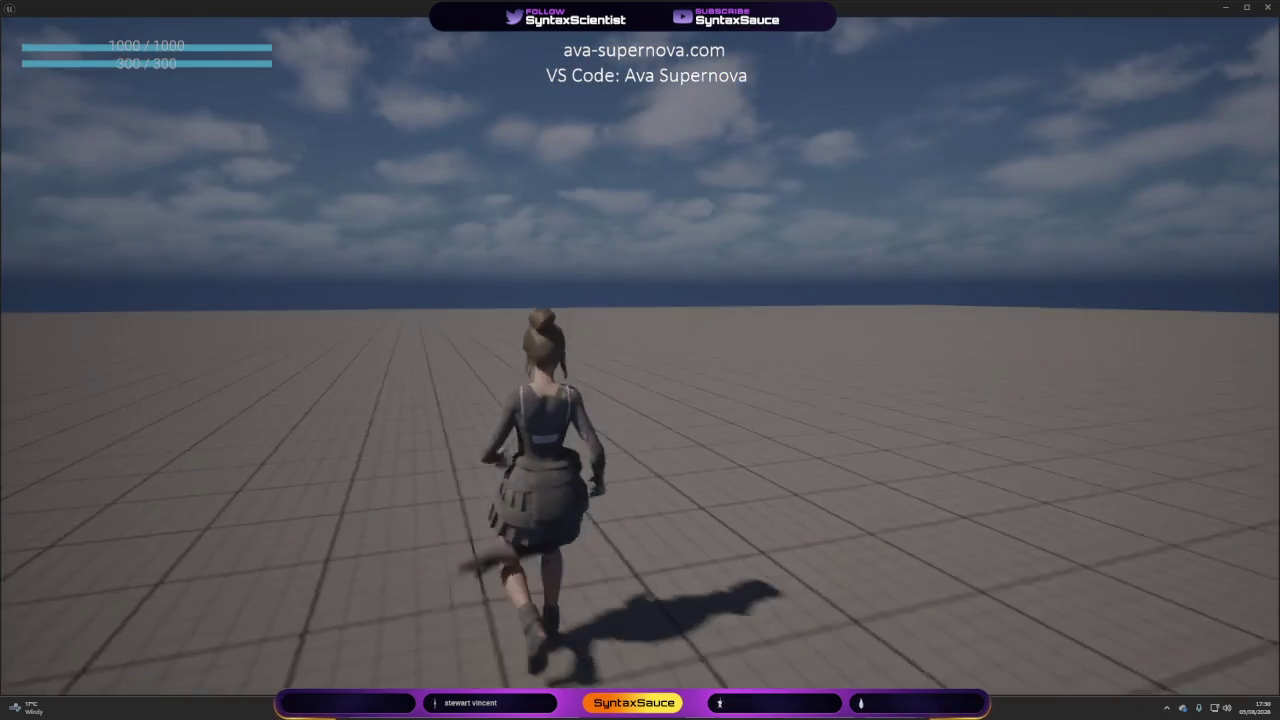
key("space")
key("space")
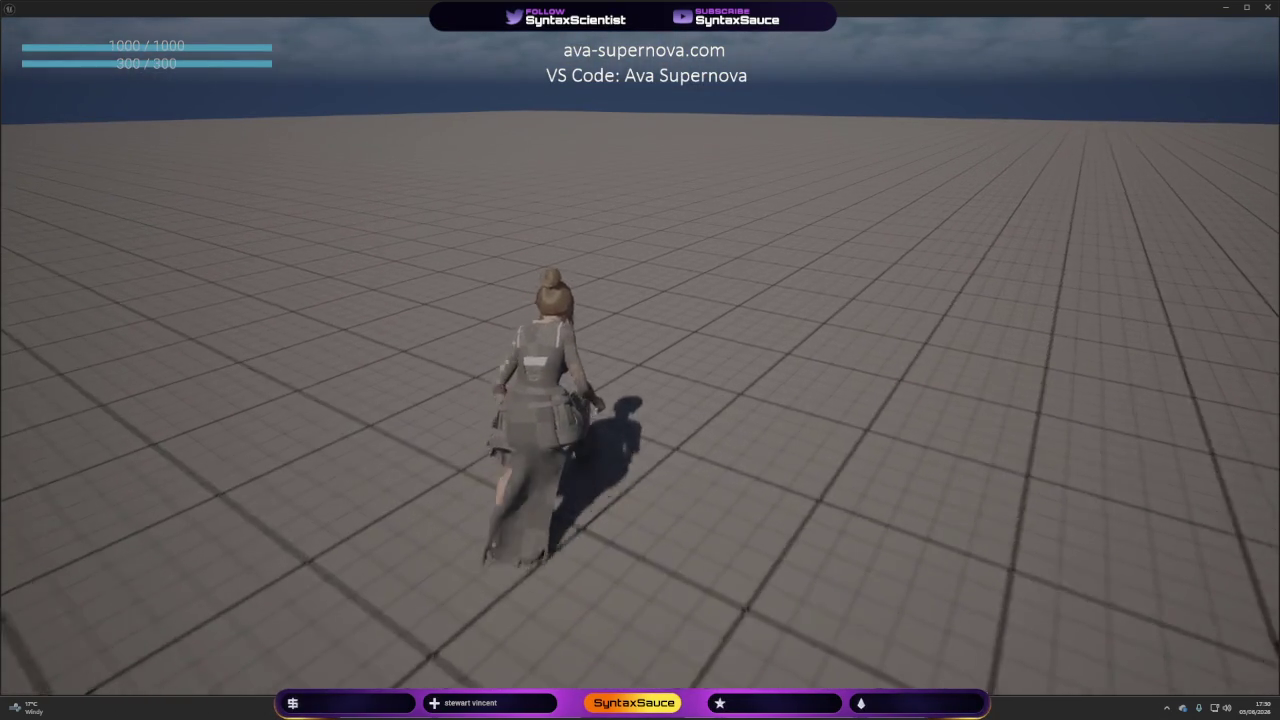
key("Escape")
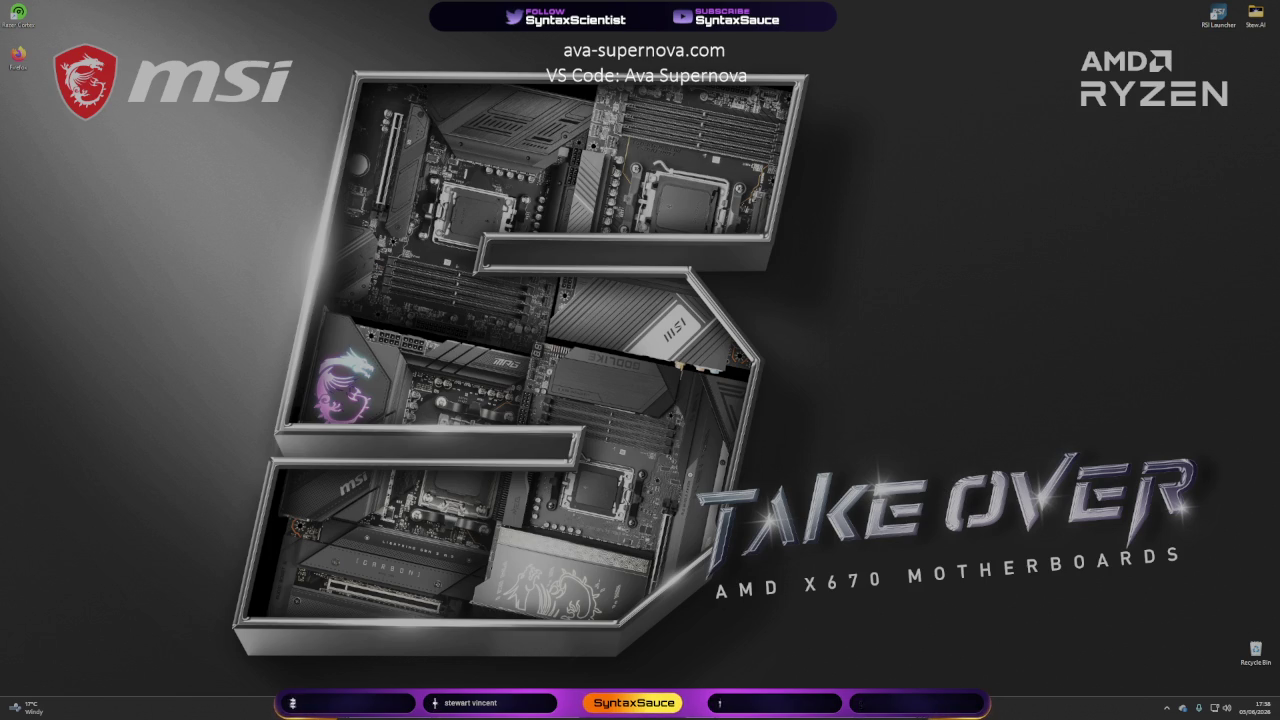
mouse_move(1100, 531)
left_mouse_down()
mouse_move(963, 522)
mouse_move(235, 2)
left_mouse_up()
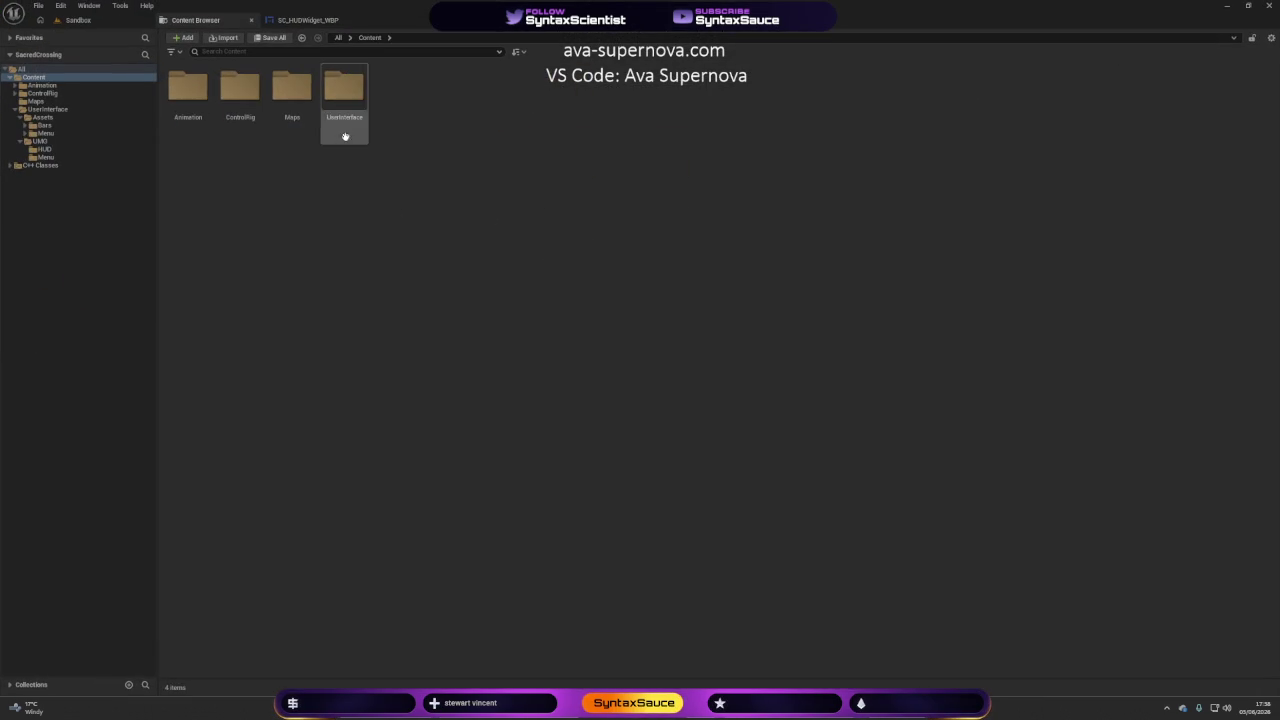
Browse the Content Browser to UserInterface > Assets > Menu > UI_Parts.
left_click(303, 21)
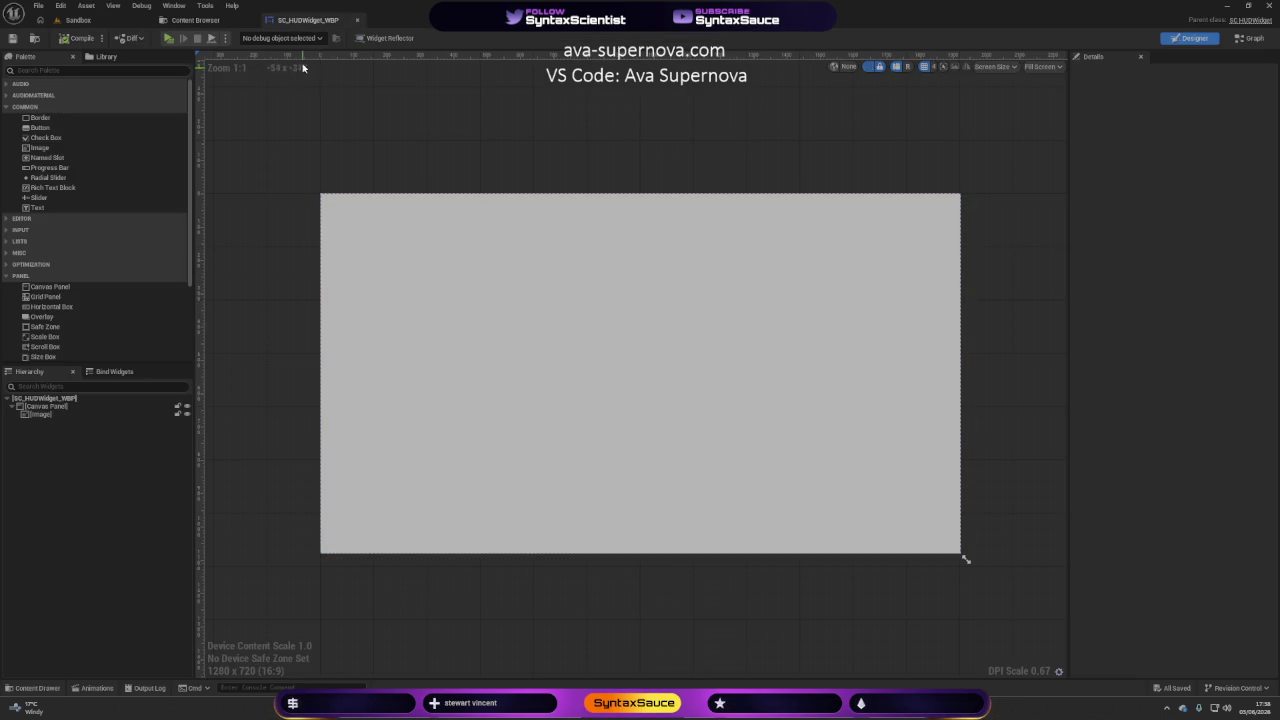
left_click(195, 20)
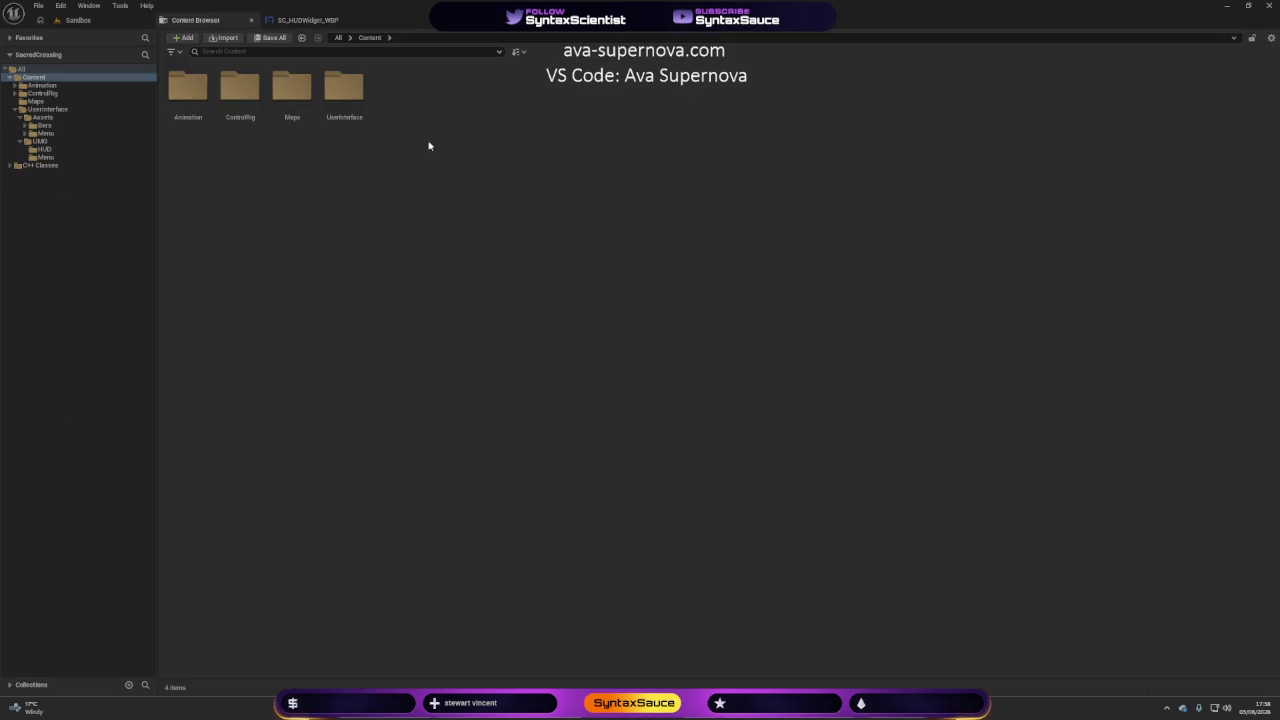
double_click(327, 116)
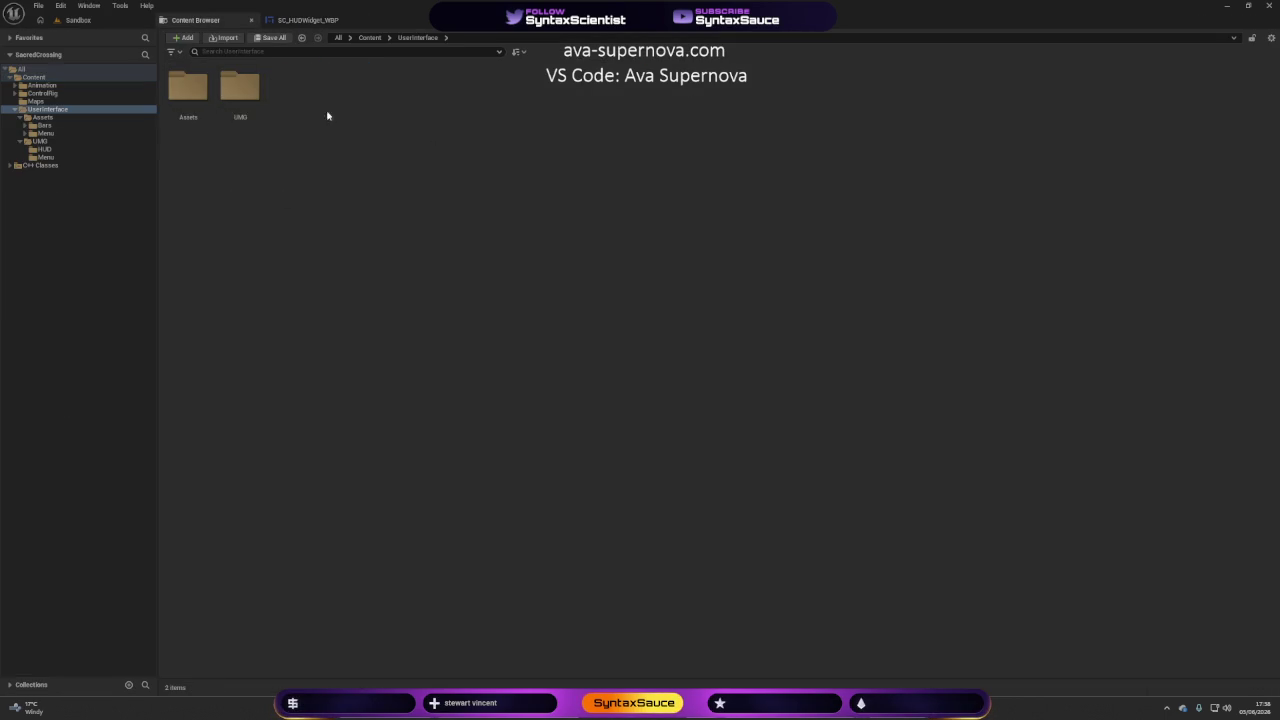
double_click(188, 95)
double_click(239, 107)
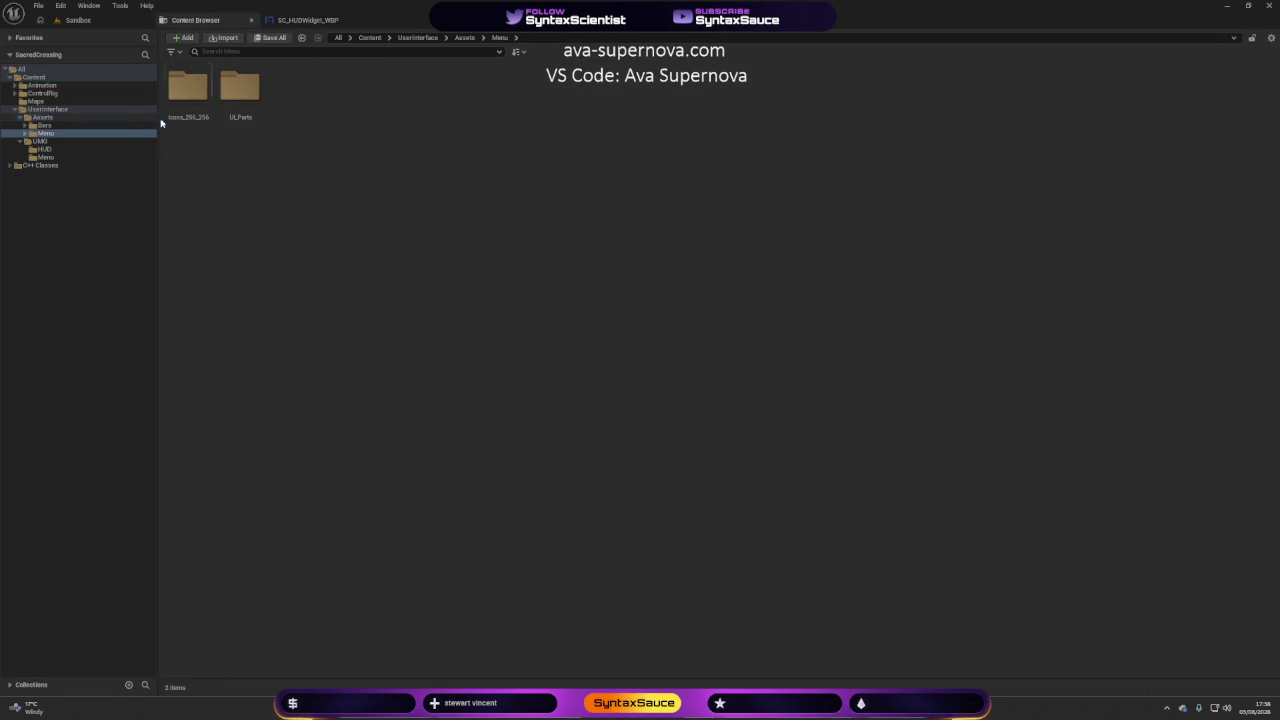
double_click(237, 112)
Select all 80 UI_Parts textures and edit them together in the Property Matrix.
key("ctrl+a")
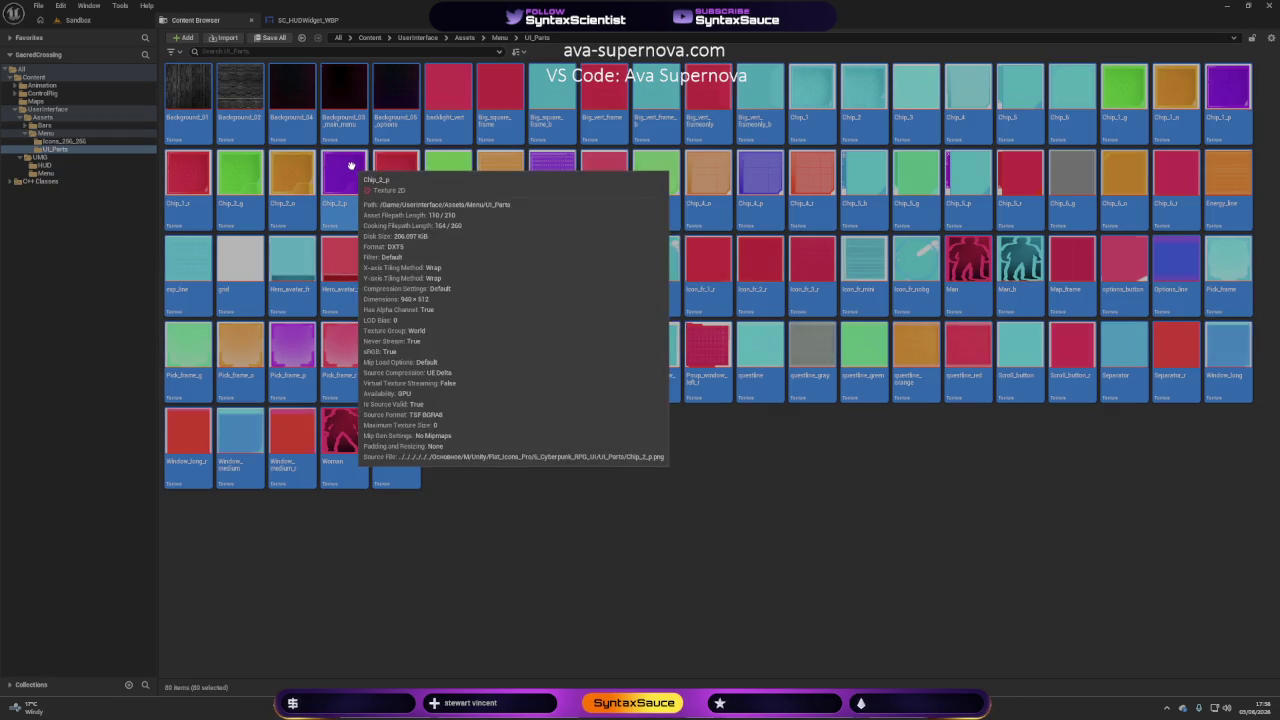
right_click(181, 104)
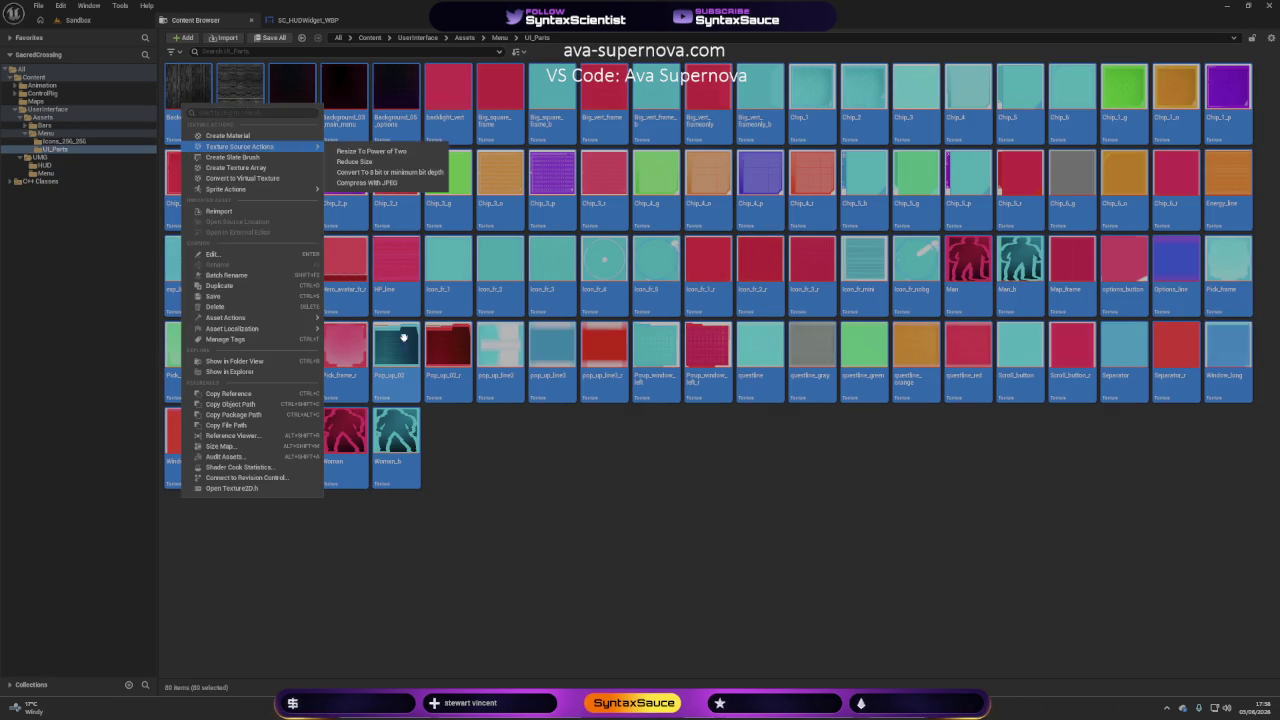
mouse_move(240, 317)
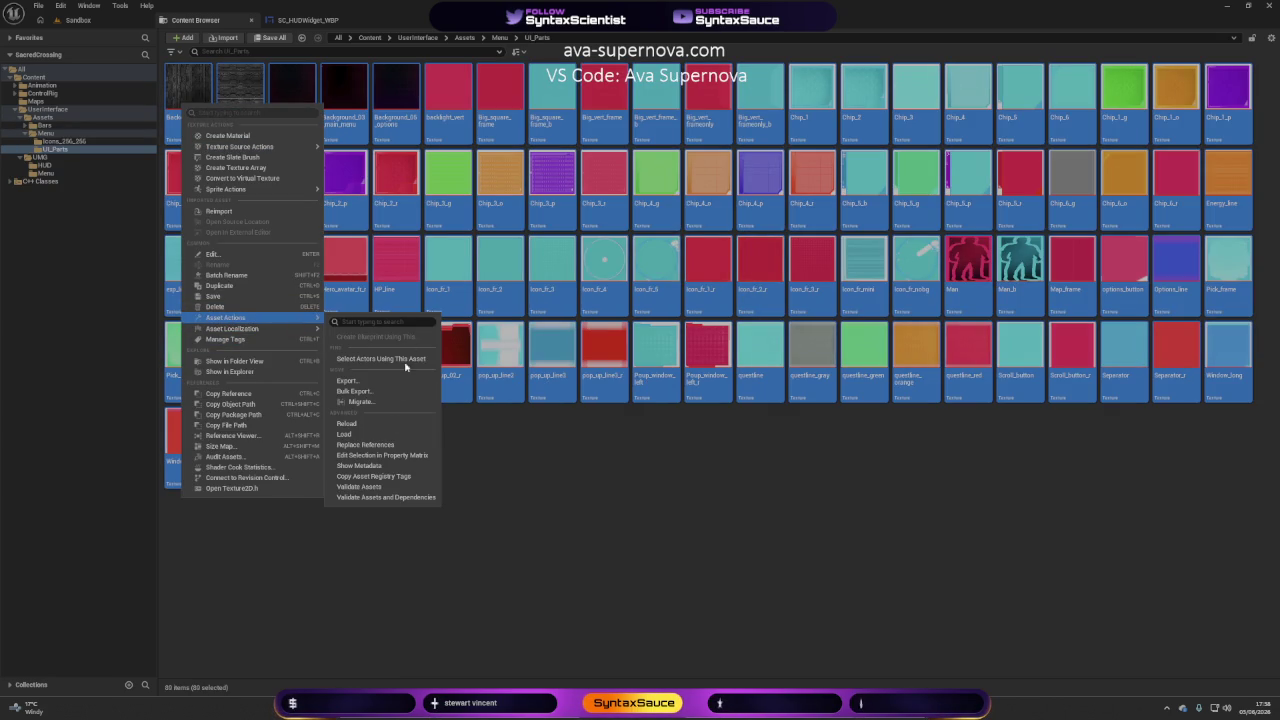
left_click(405, 465)
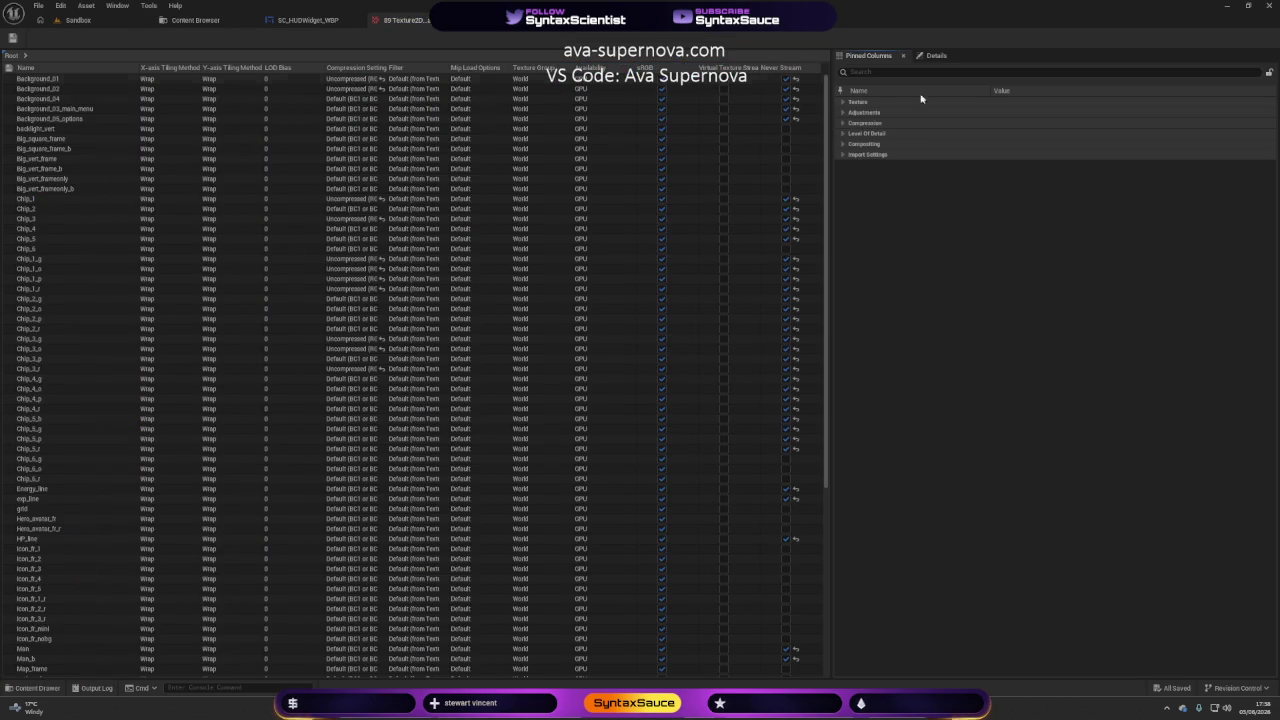
Set the Level Of Detail Texture Group to UI for all selected textures.
left_click(844, 135)
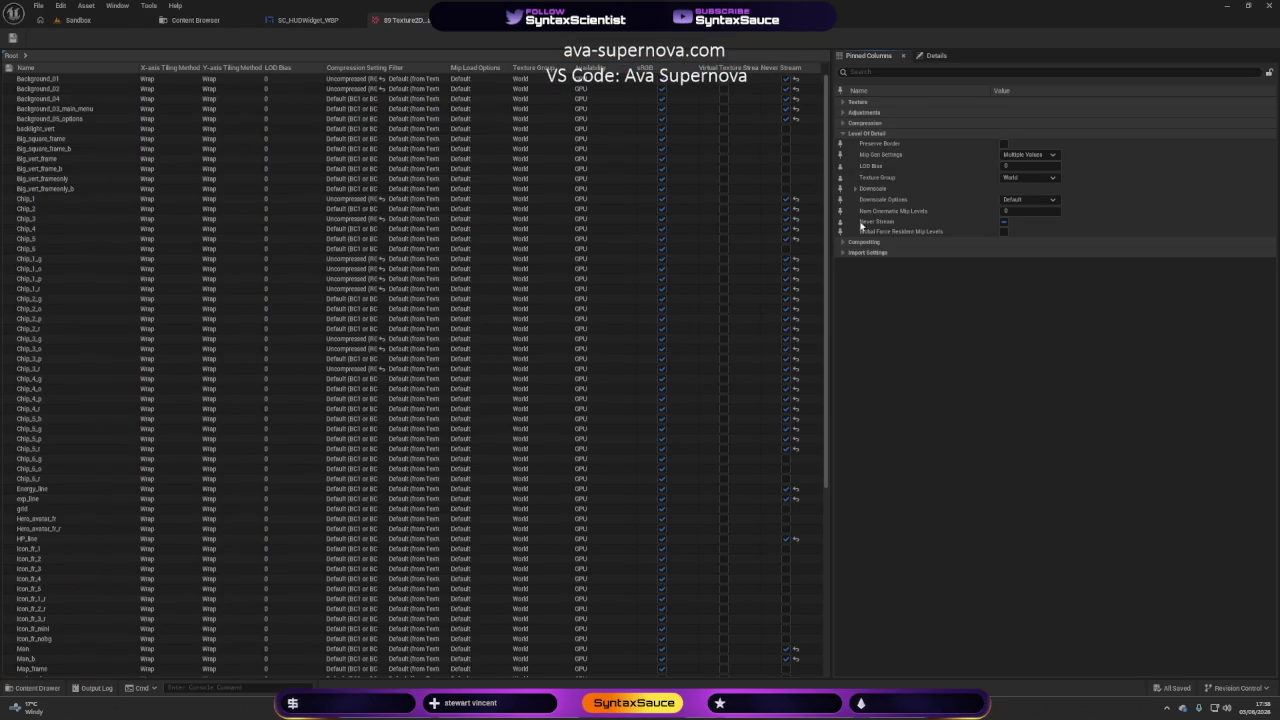
left_click(1036, 156)
left_click(1036, 156)
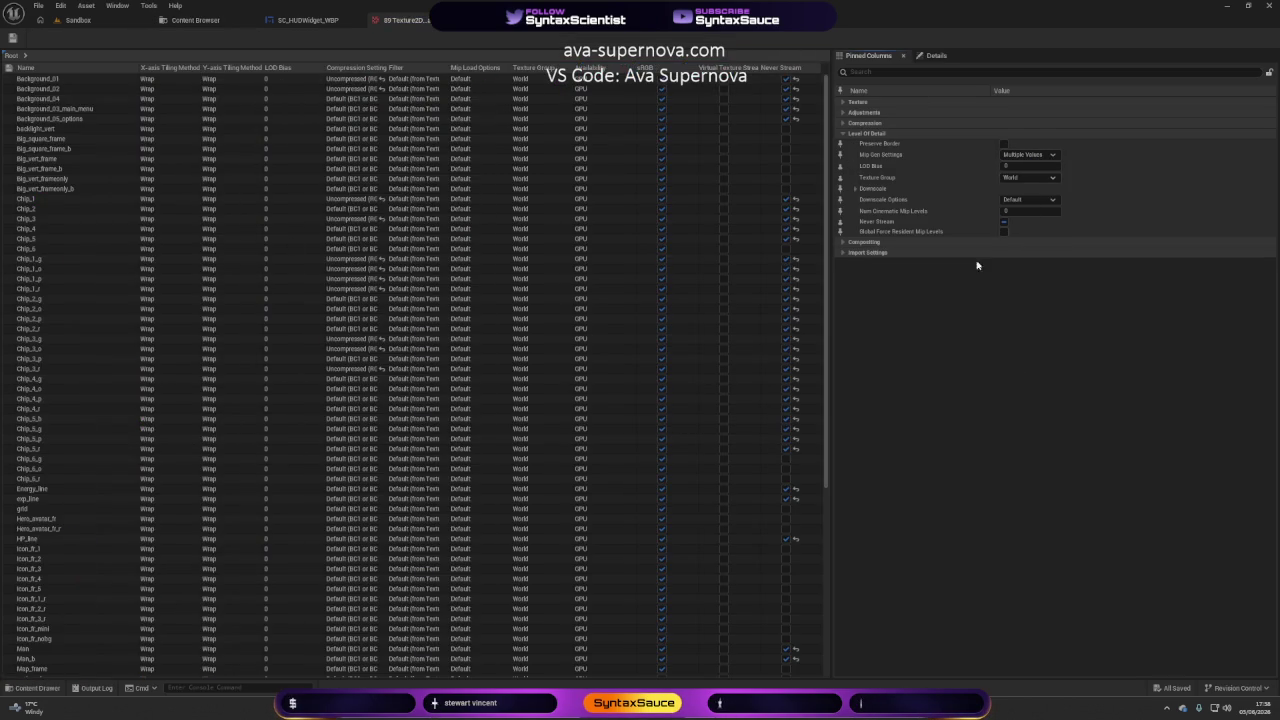
left_click(1028, 177)
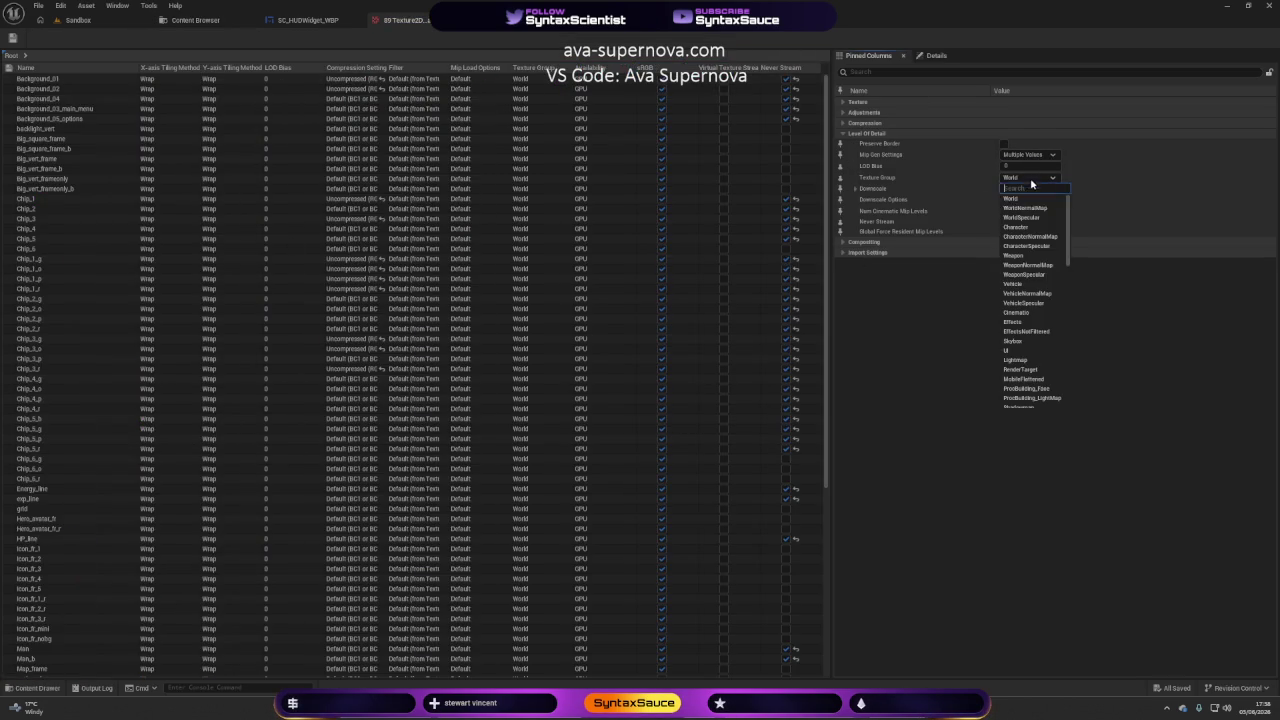
left_click(1054, 350)
Review the compression settings without changing them, then save all modified textures.
left_click(845, 243)
left_click(845, 243)
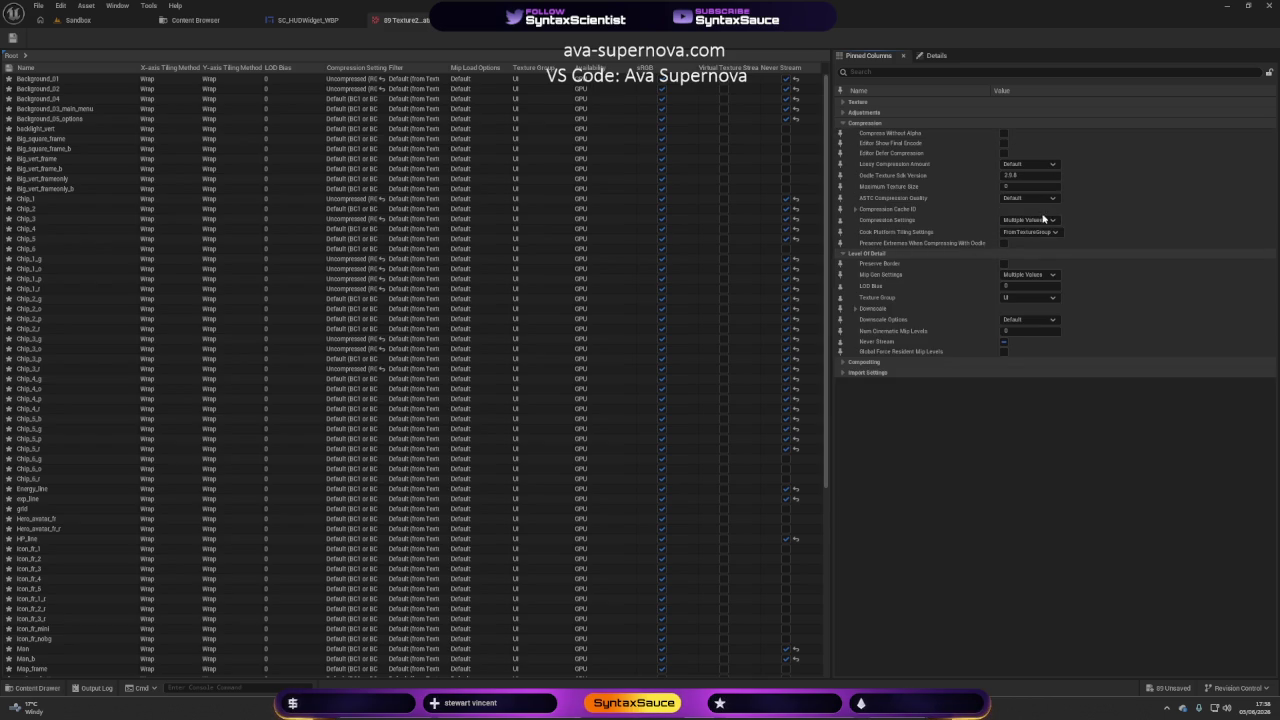
left_click(1035, 200)
left_click(1035, 202)
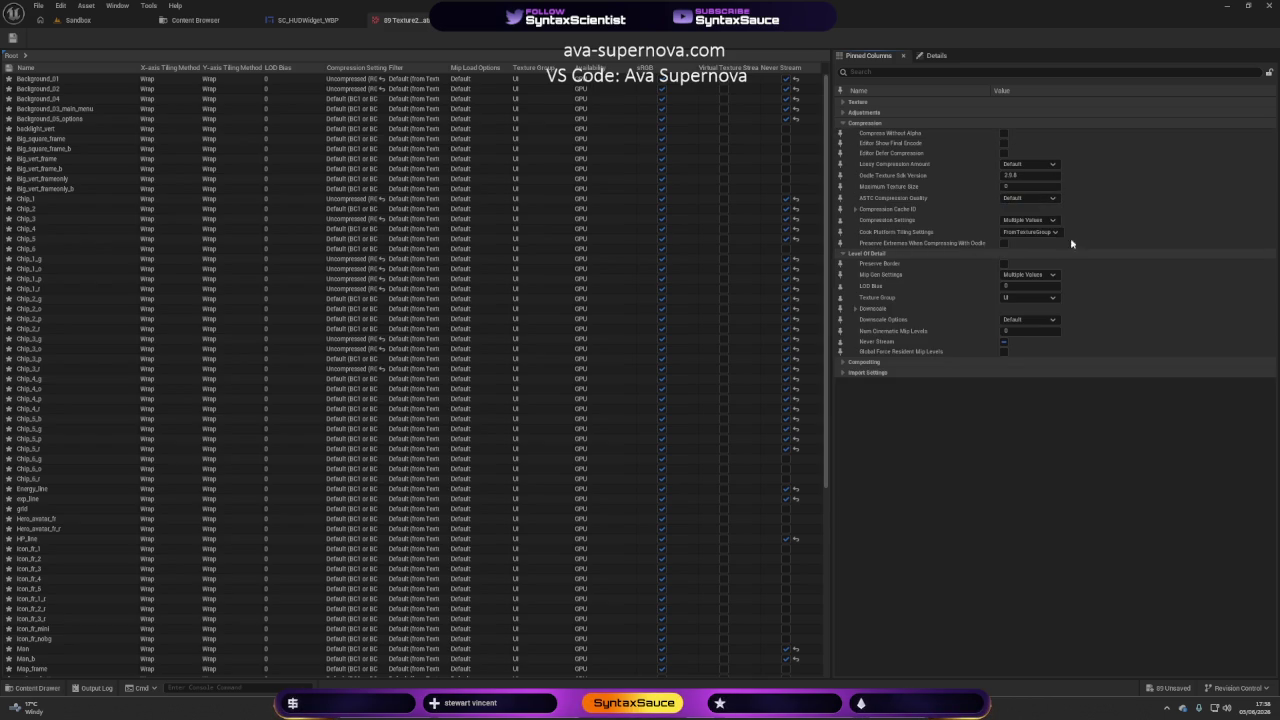
left_click(1034, 221)
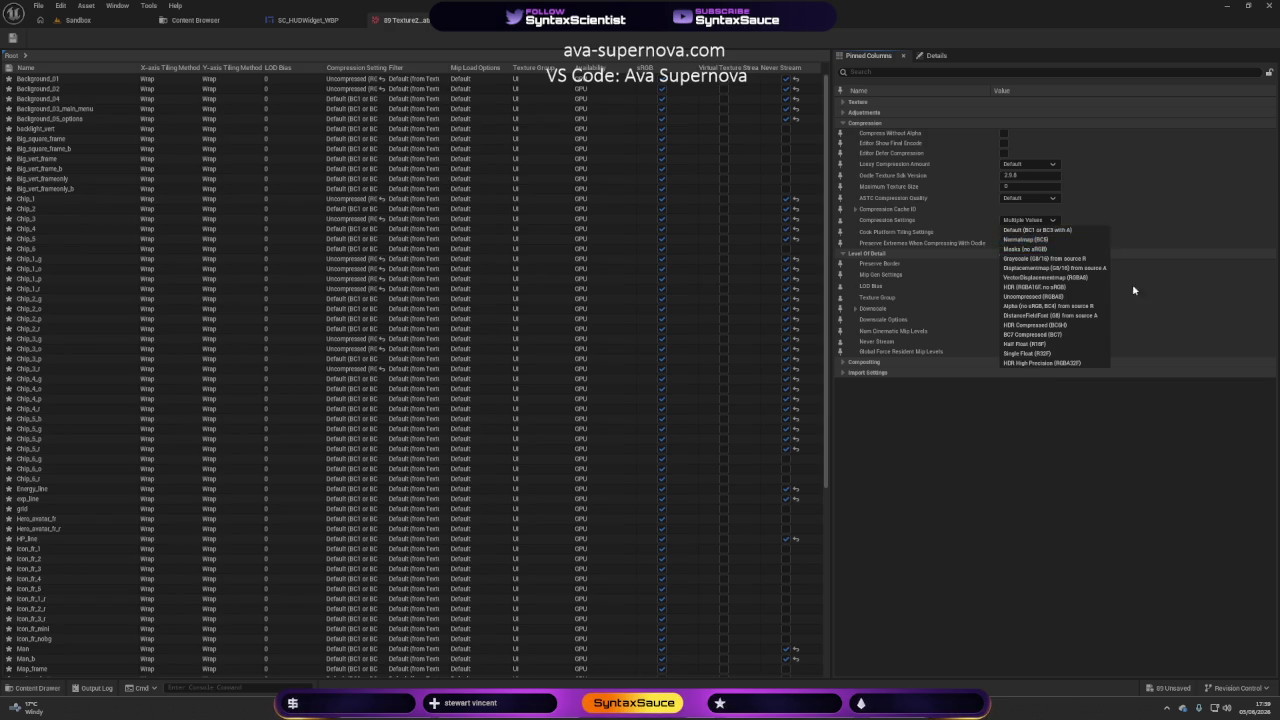
left_click(1145, 315)
key("ctrl+s")
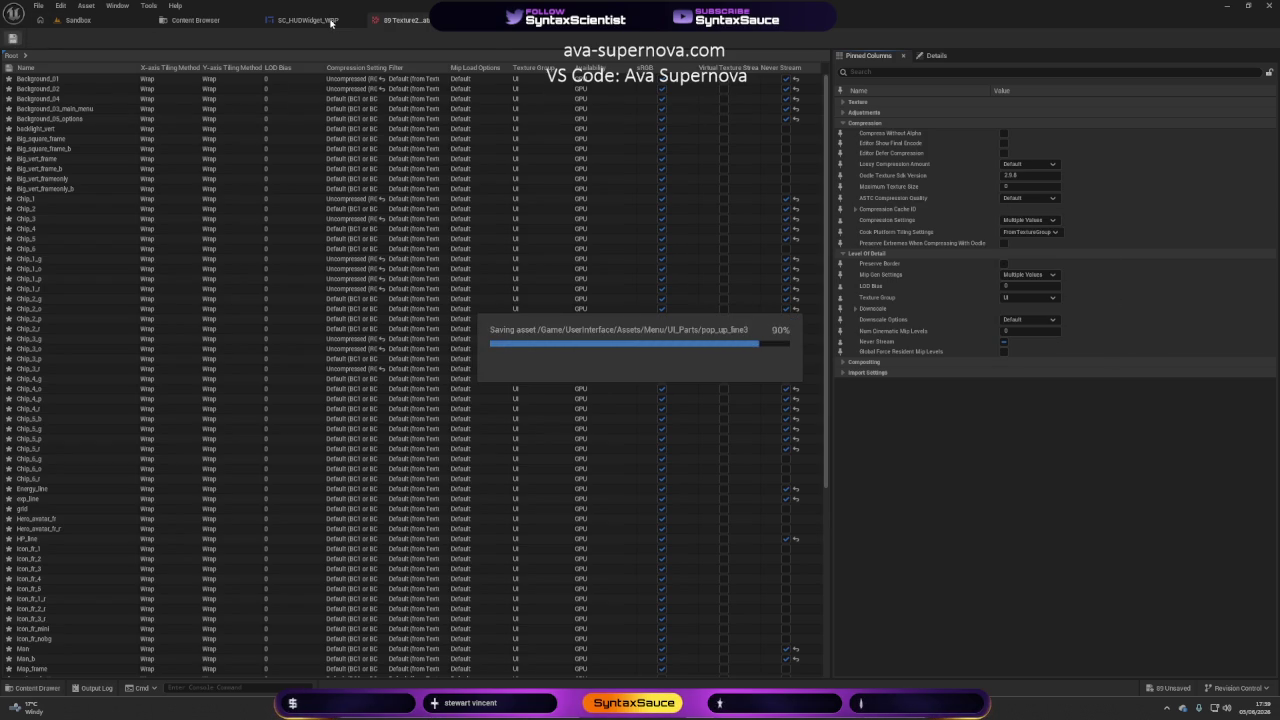
Close the property matrix and deselect all the UI_Parts textures.
left_click(428, 20)
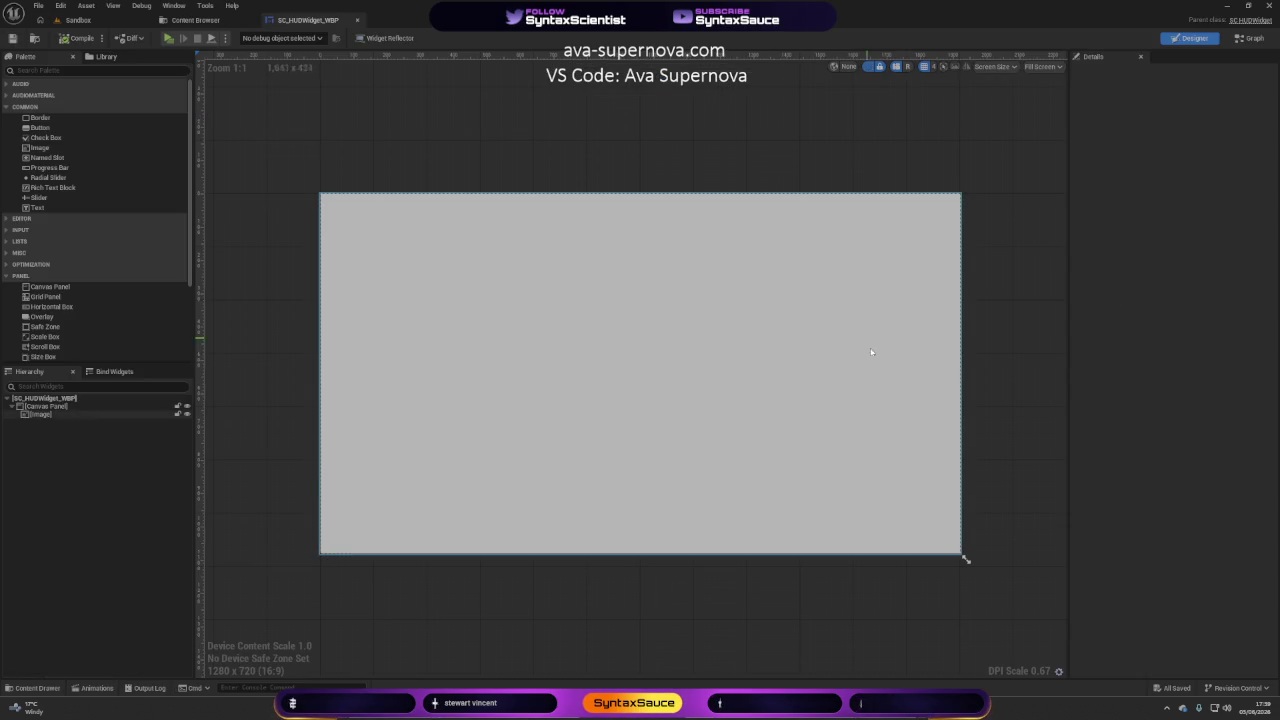
left_click(195, 20)
left_click(786, 511)
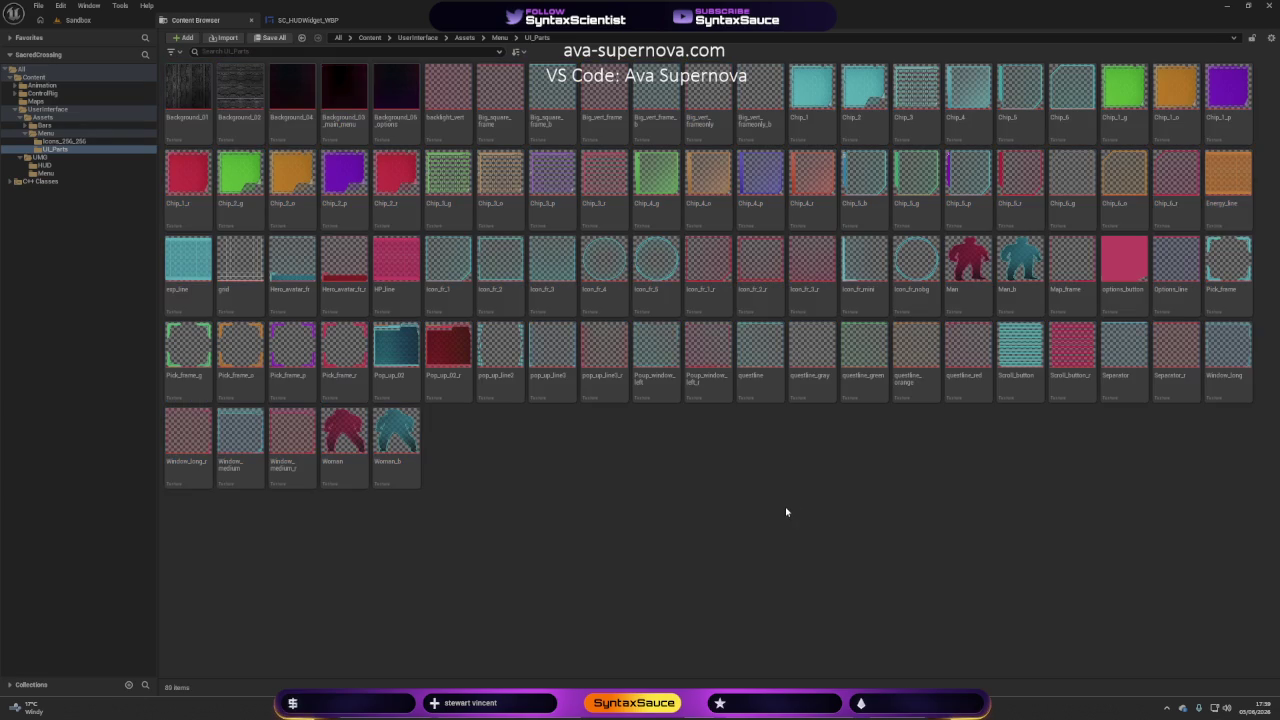
Look through the Icons_256_256 folder, then return up to the root Content folder.
left_click(498, 38)
double_click(189, 100)
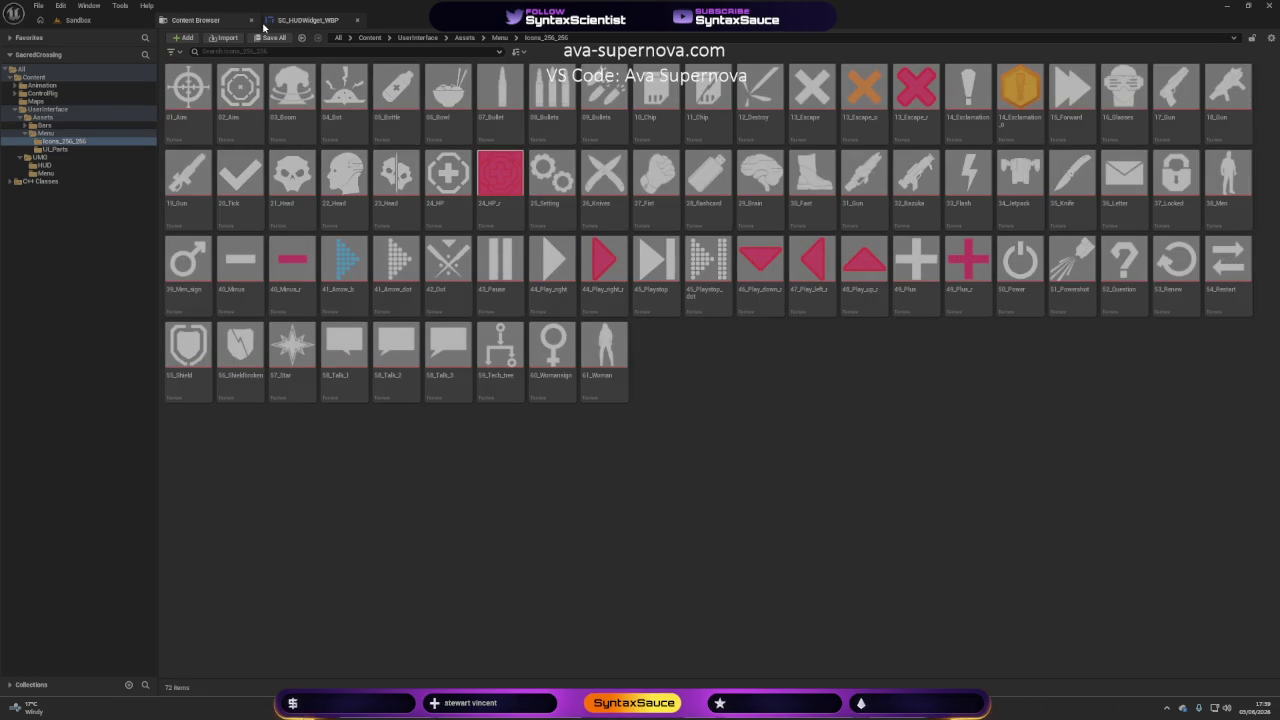
left_click(297, 22)
left_click(228, 22)
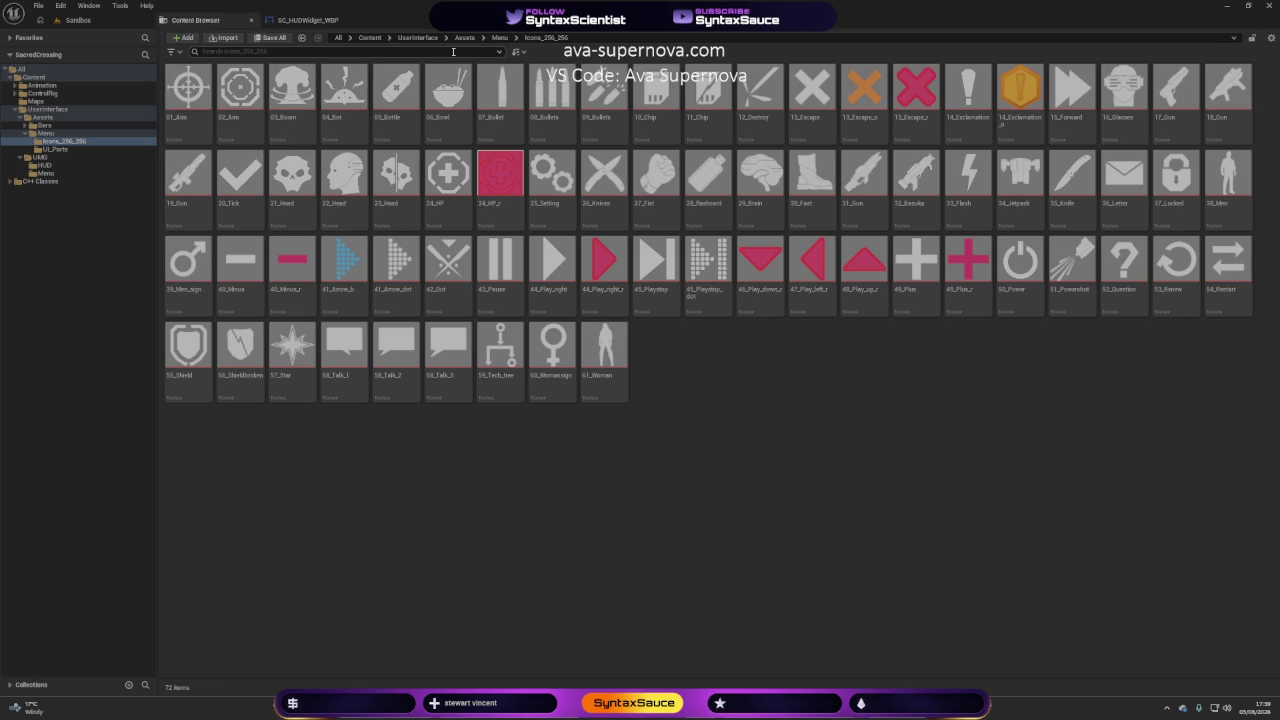
left_click(500, 38)
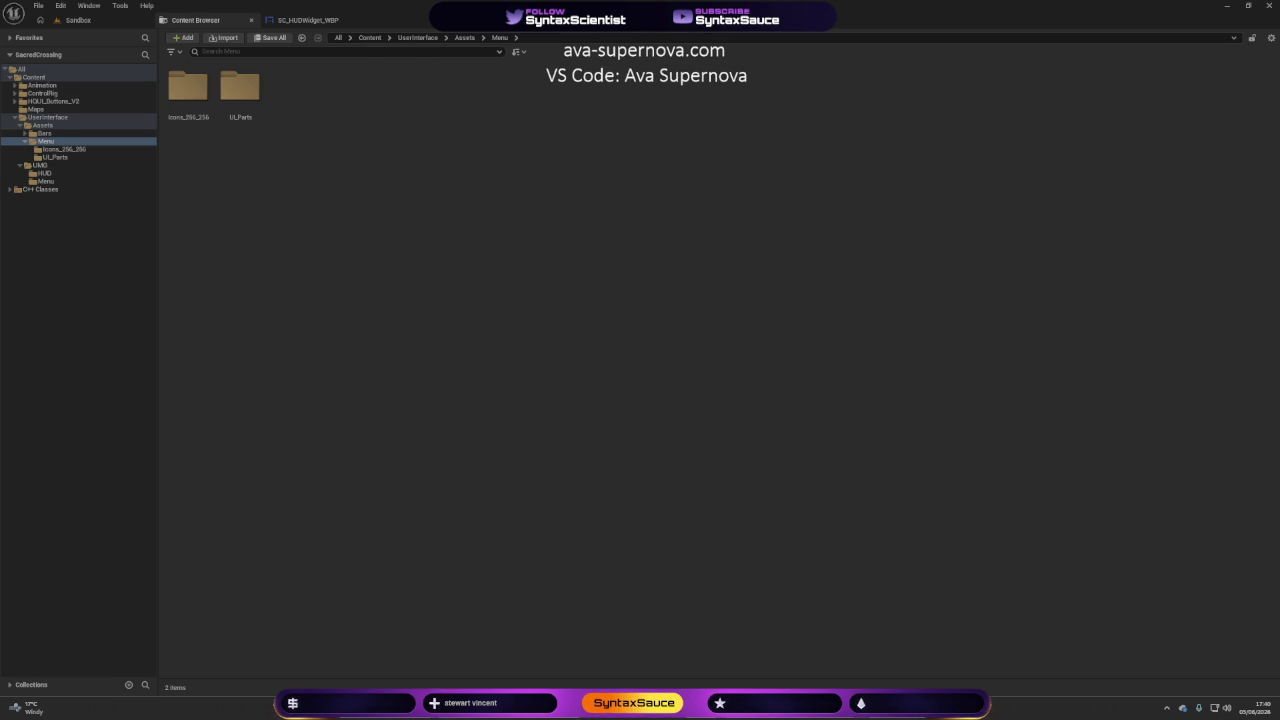
left_click(370, 37)
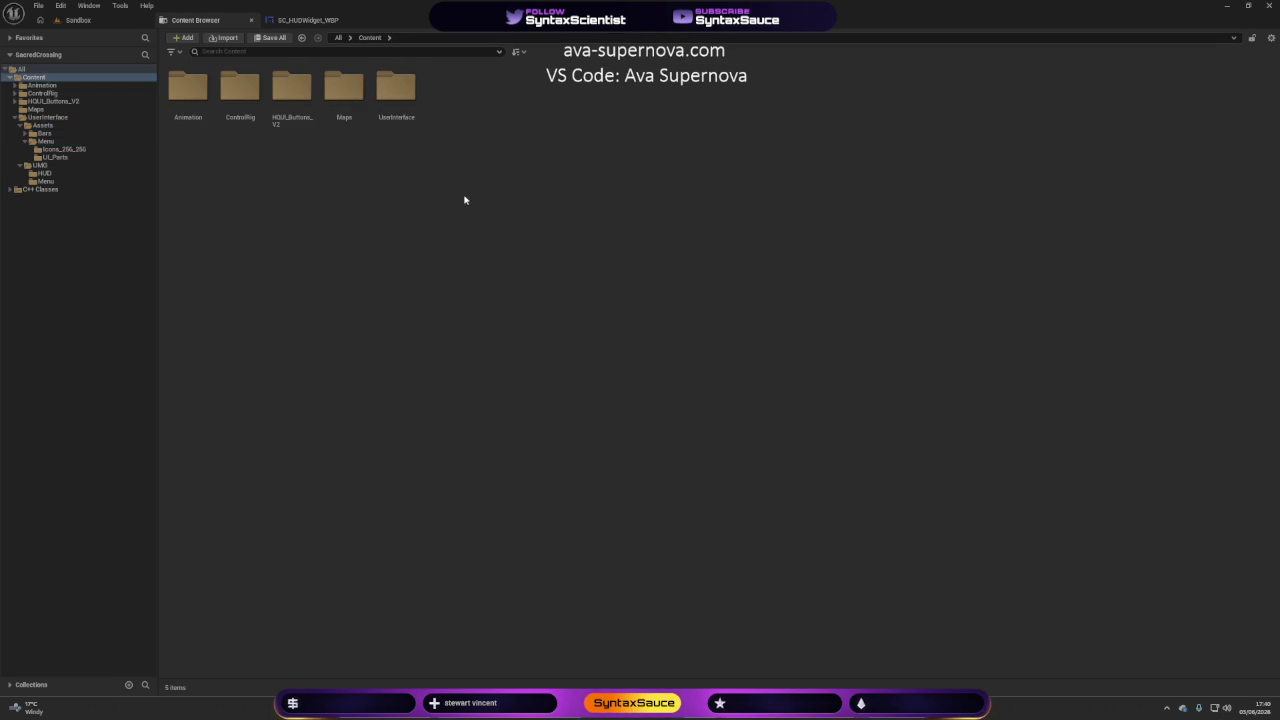
Move DemoContent, Materials and Textures from HQUI_Buttons_V2 into Menu, accepting both asset-load prompts.
double_click(285, 92)
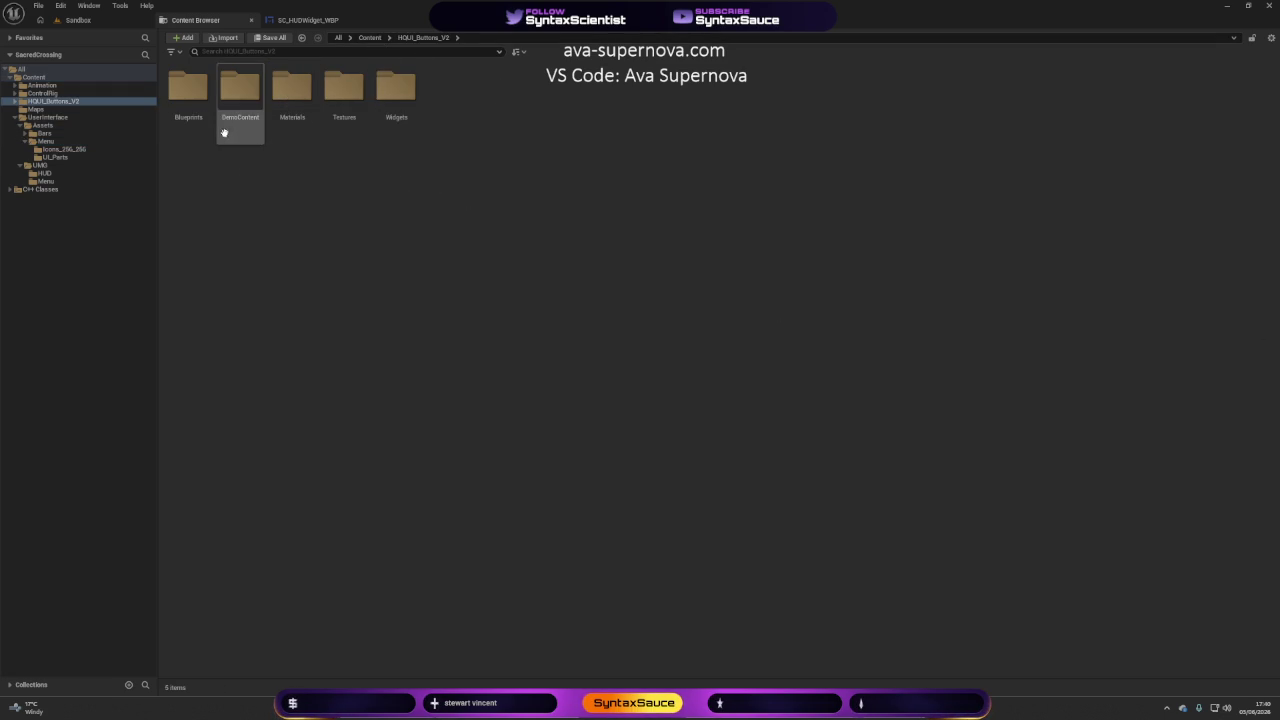
left_click(240, 100)
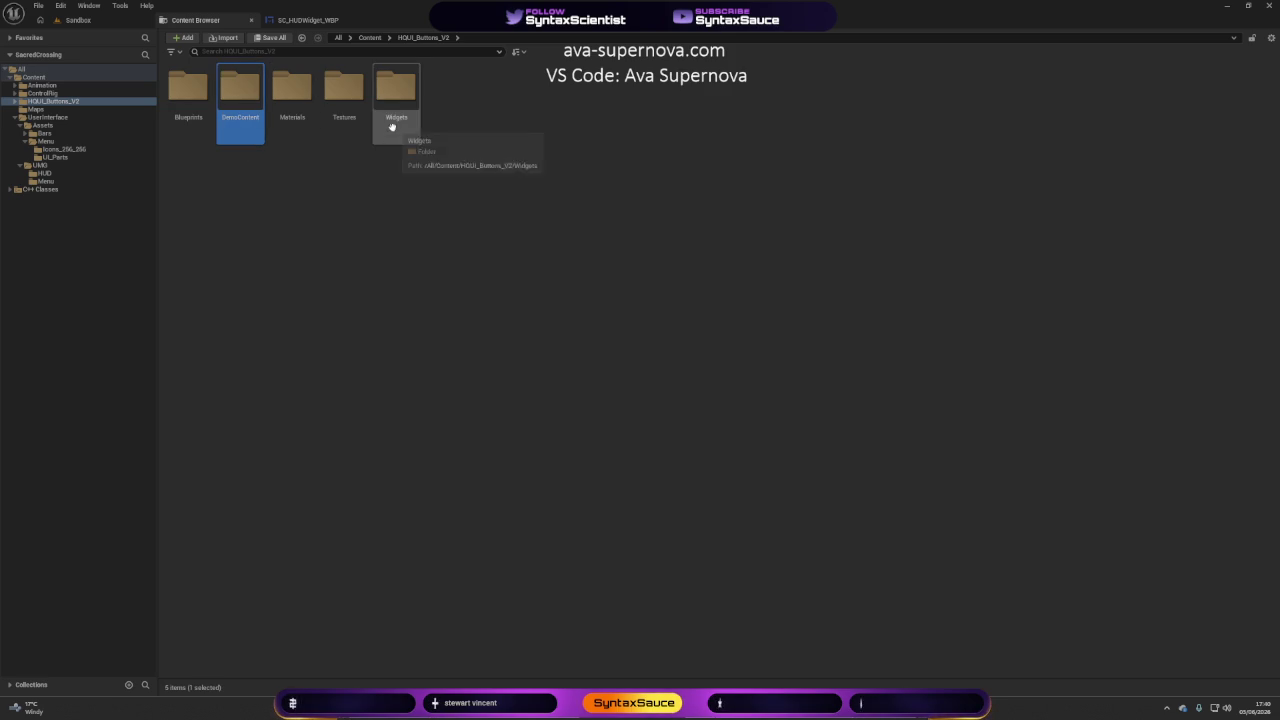
left_click(333, 133, "shift")
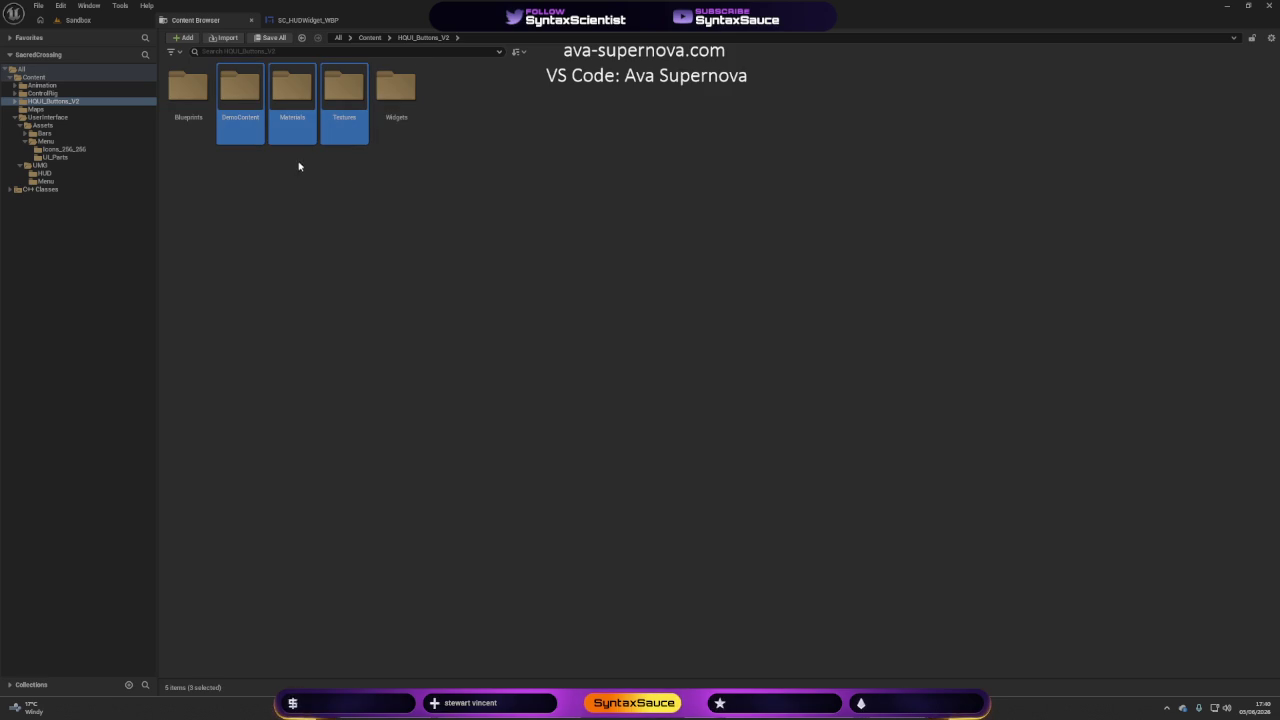
mouse_move(246, 120)
left_mouse_down()
mouse_move(323, 203)
mouse_move(180, 200)
mouse_move(47, 145)
left_mouse_up()
left_click(89, 166)
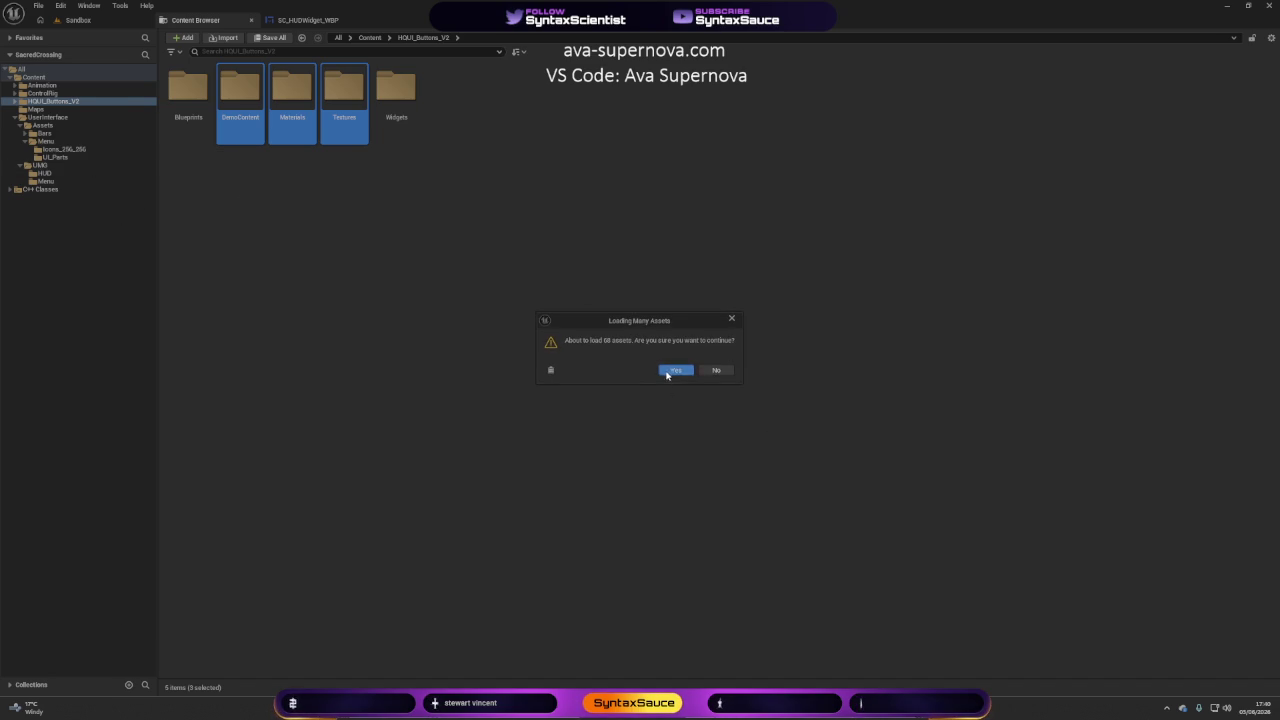
left_click(666, 372)
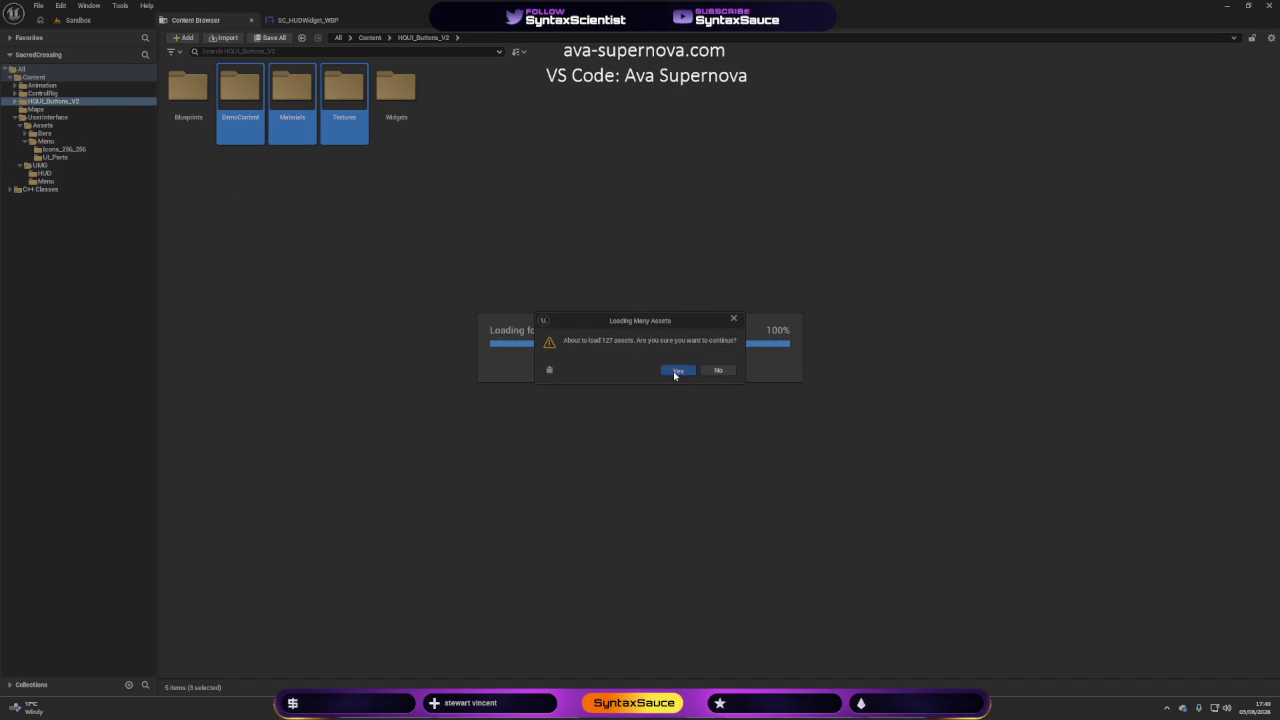
left_click(673, 370)
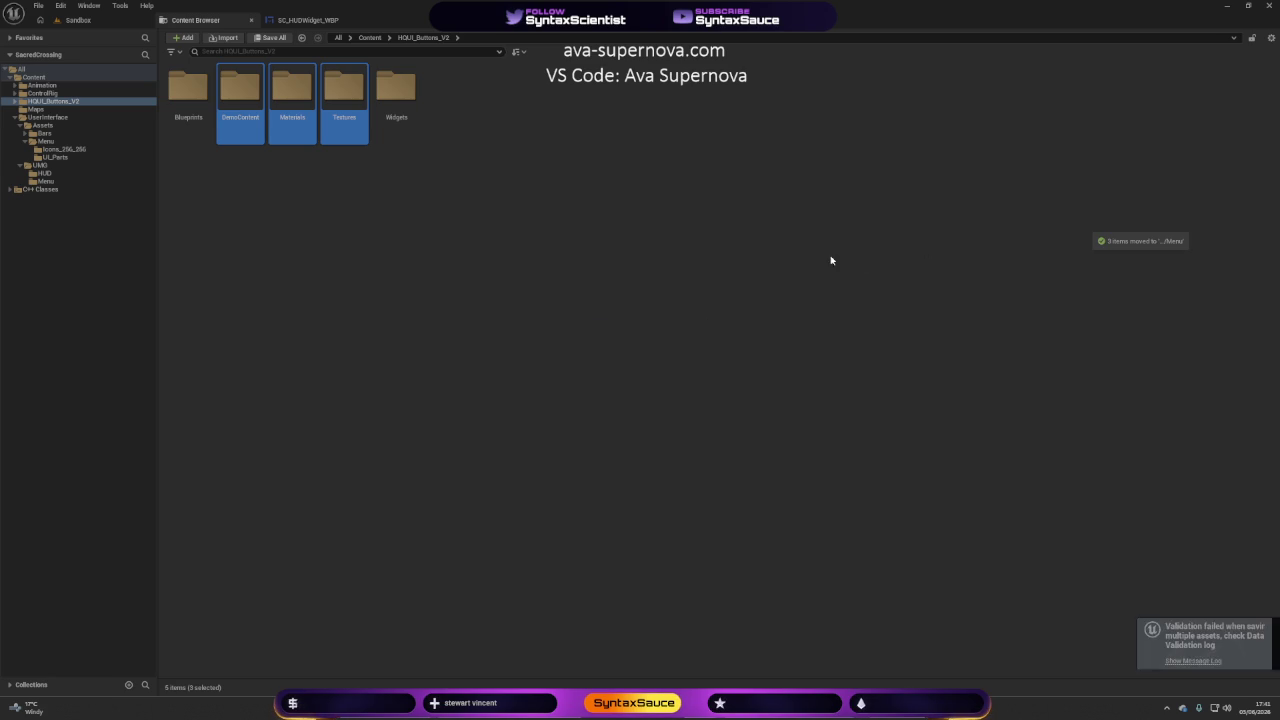
Delete the HQUI_Buttons_V2 folder from Content, choosing Force Delete despite references.
left_click(369, 37)
left_click(294, 122)
key("Delete")
left_click(328, 147)
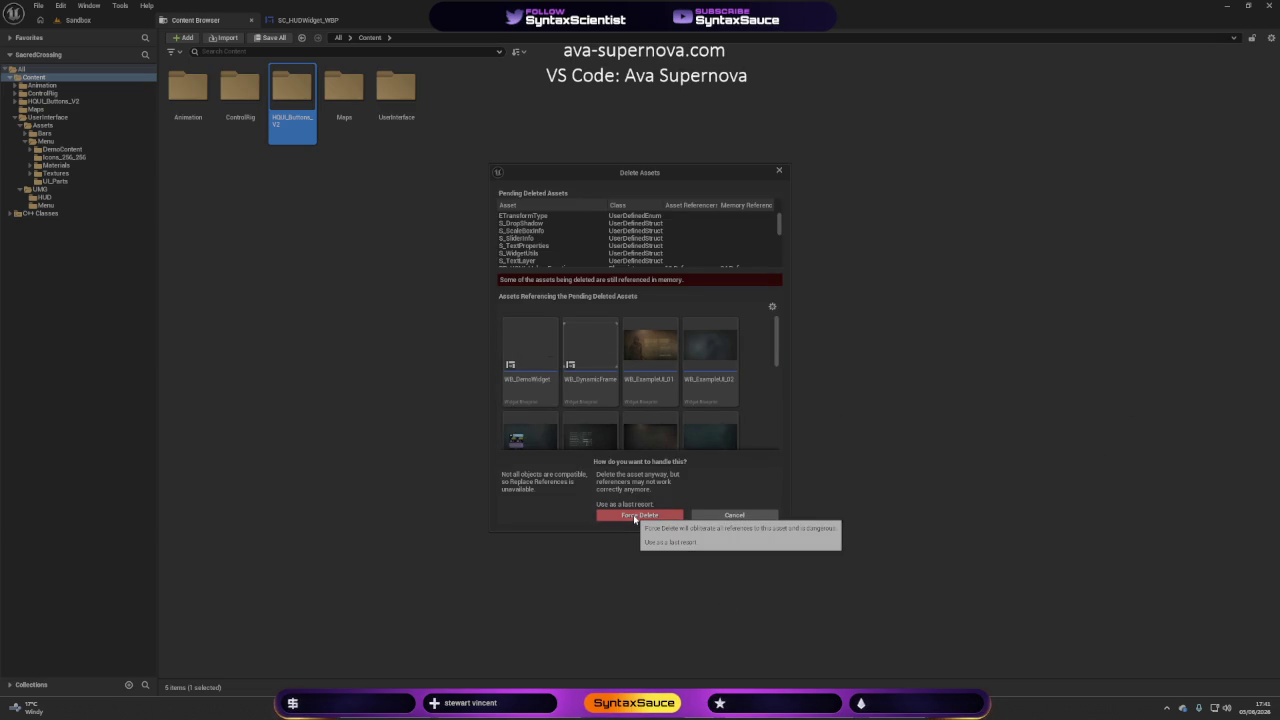
left_click(634, 516)
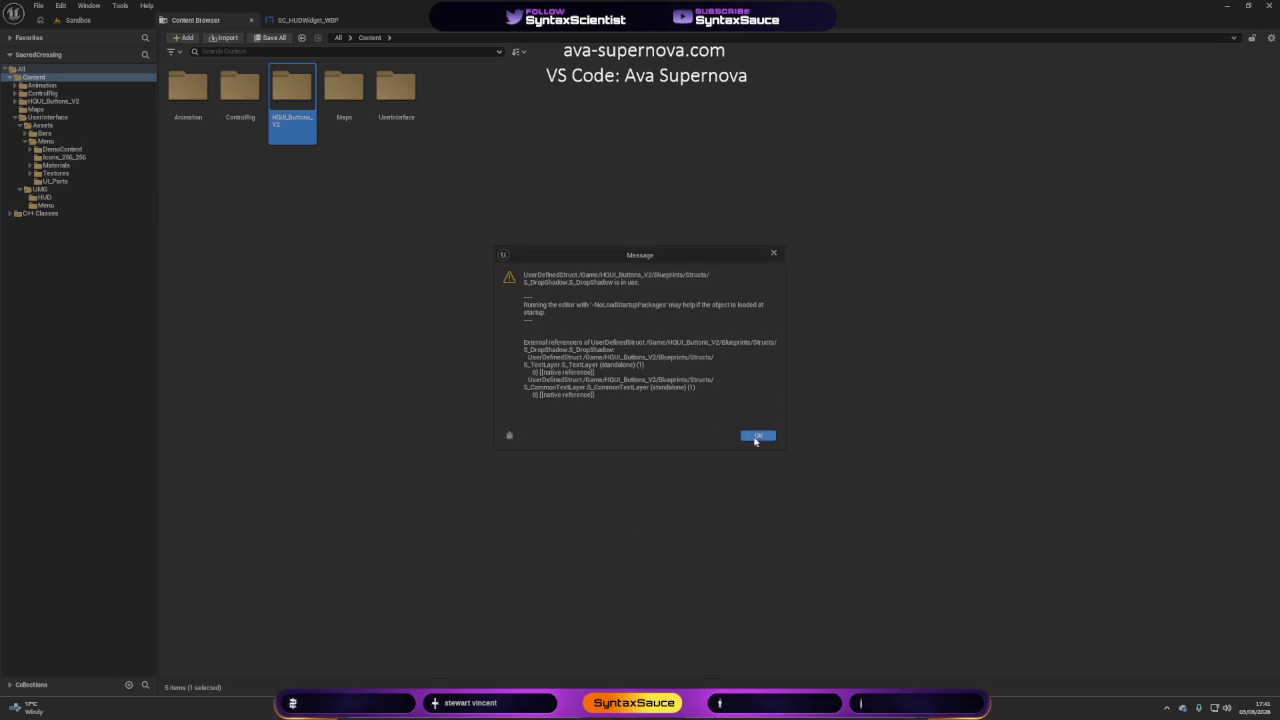
Dismiss each struct in-use warning, including S_TextProperties, S_FrameLayer, S_TextureLayer and S_Widget_Layer.
left_click(755, 439)
left_click(753, 435)
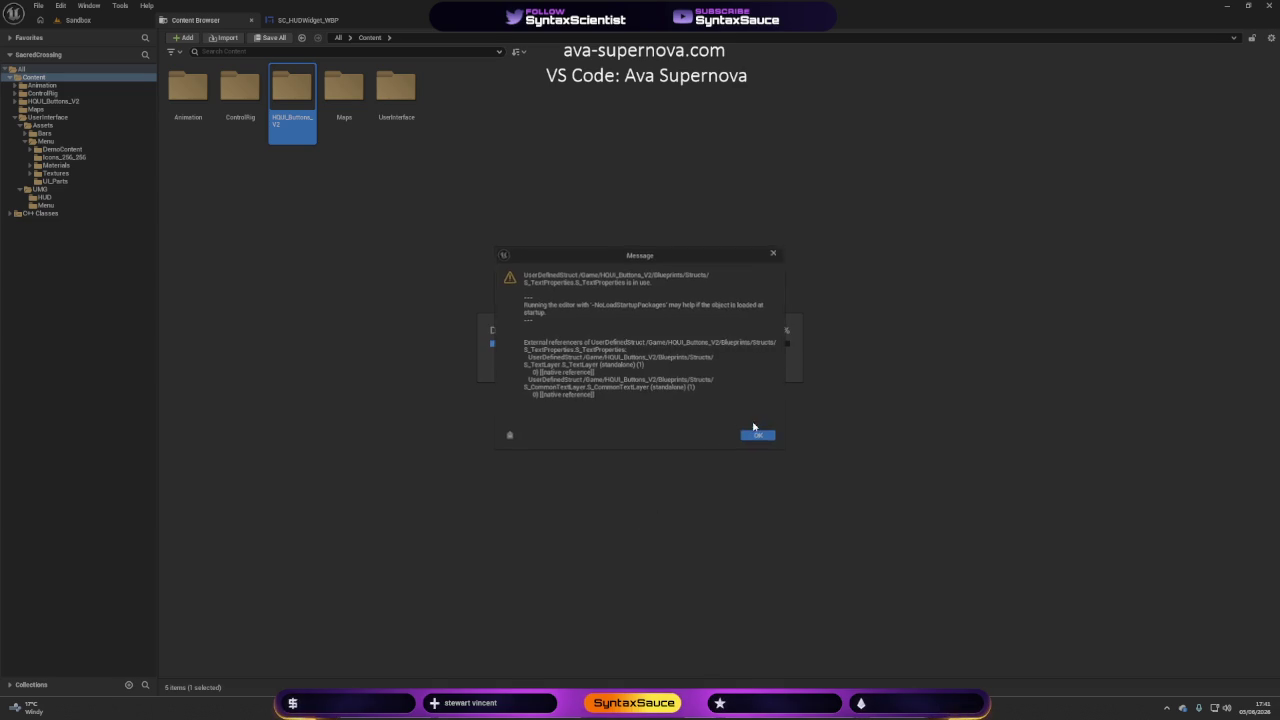
left_click(749, 436)
left_click(748, 457)
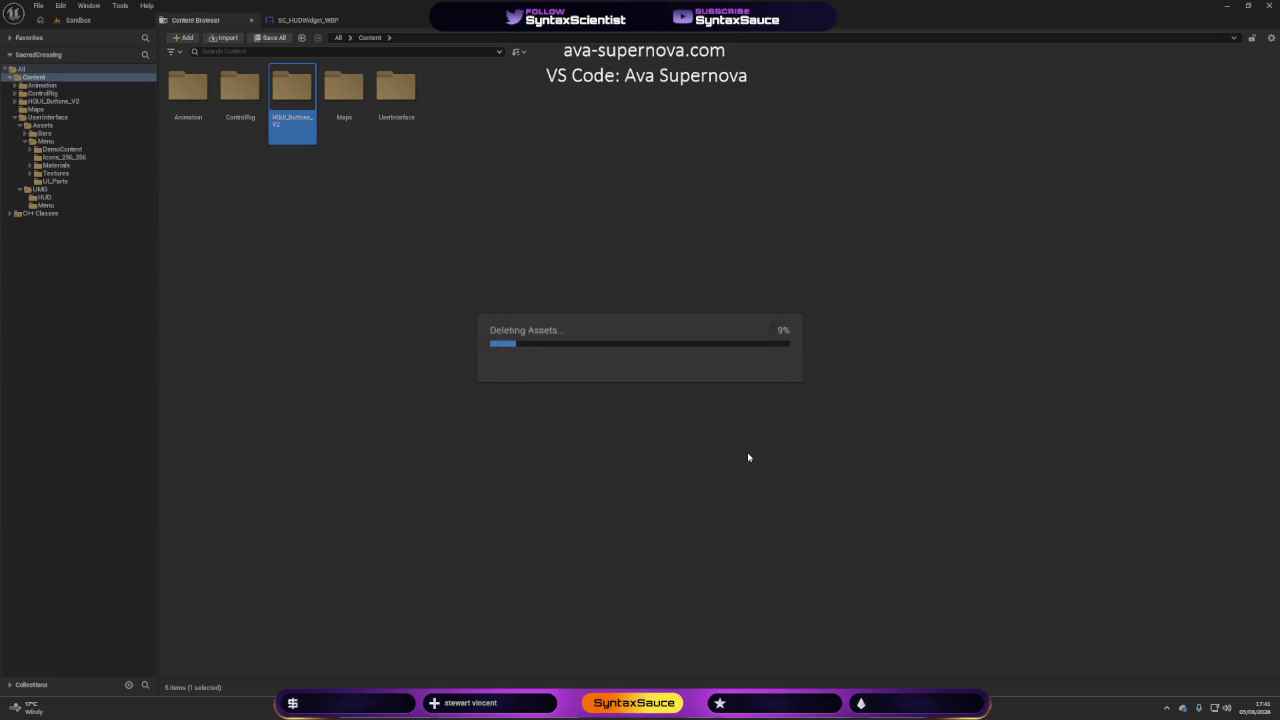
left_click(757, 433)
left_click(757, 432)
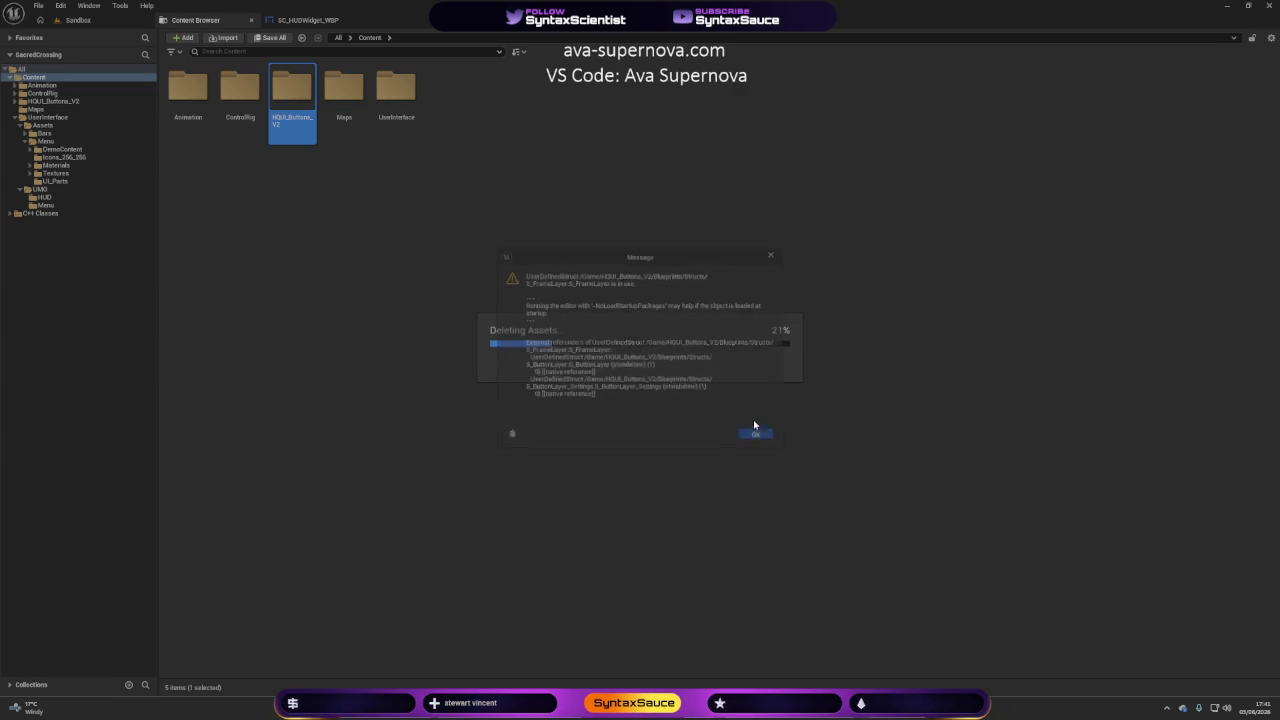
left_click(757, 426)
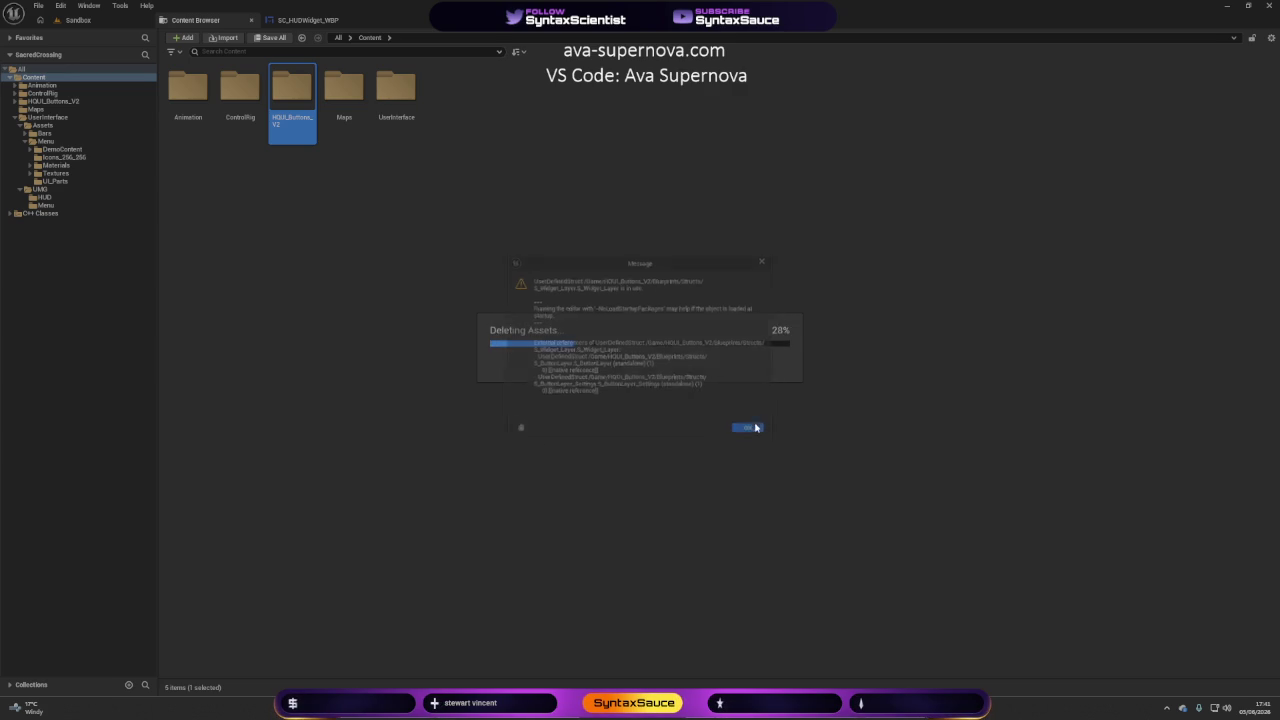
key("Return")
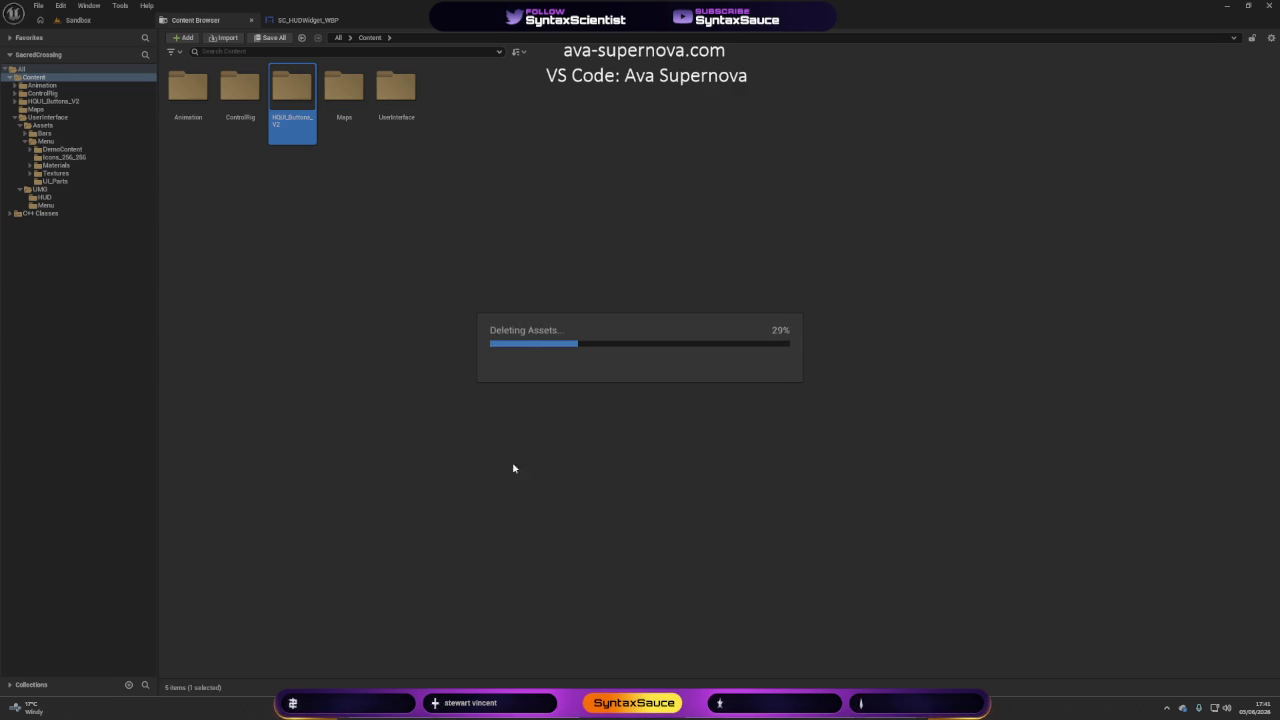
key("Return")
key("Return")
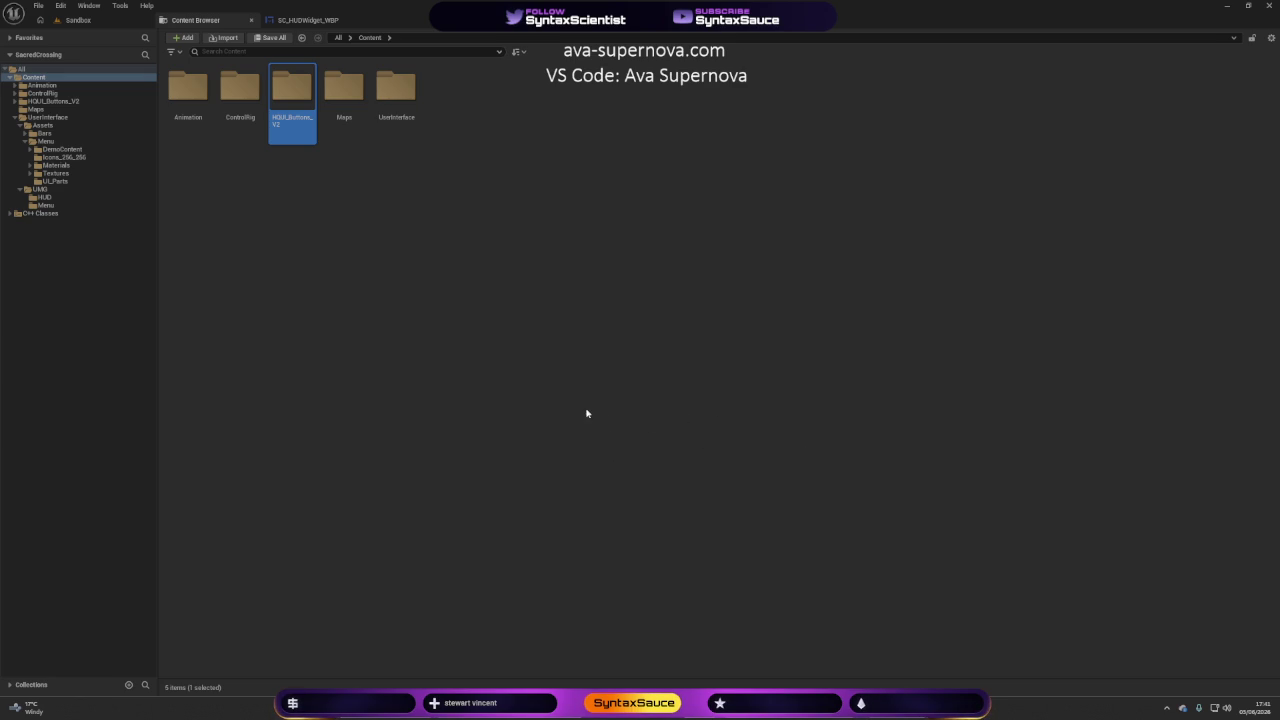
Update redirector references in Content and delete the unreferenced redirectors.
right_click(48, 80)
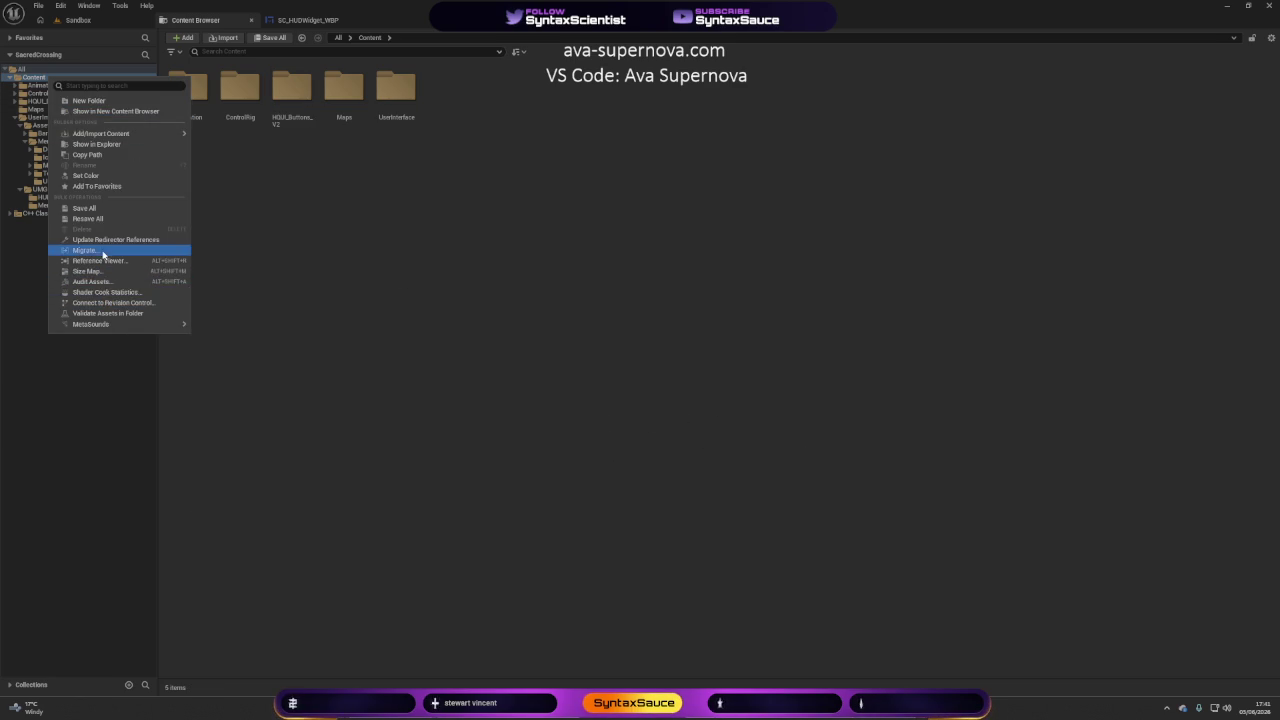
left_click(105, 239)
left_click(545, 548)
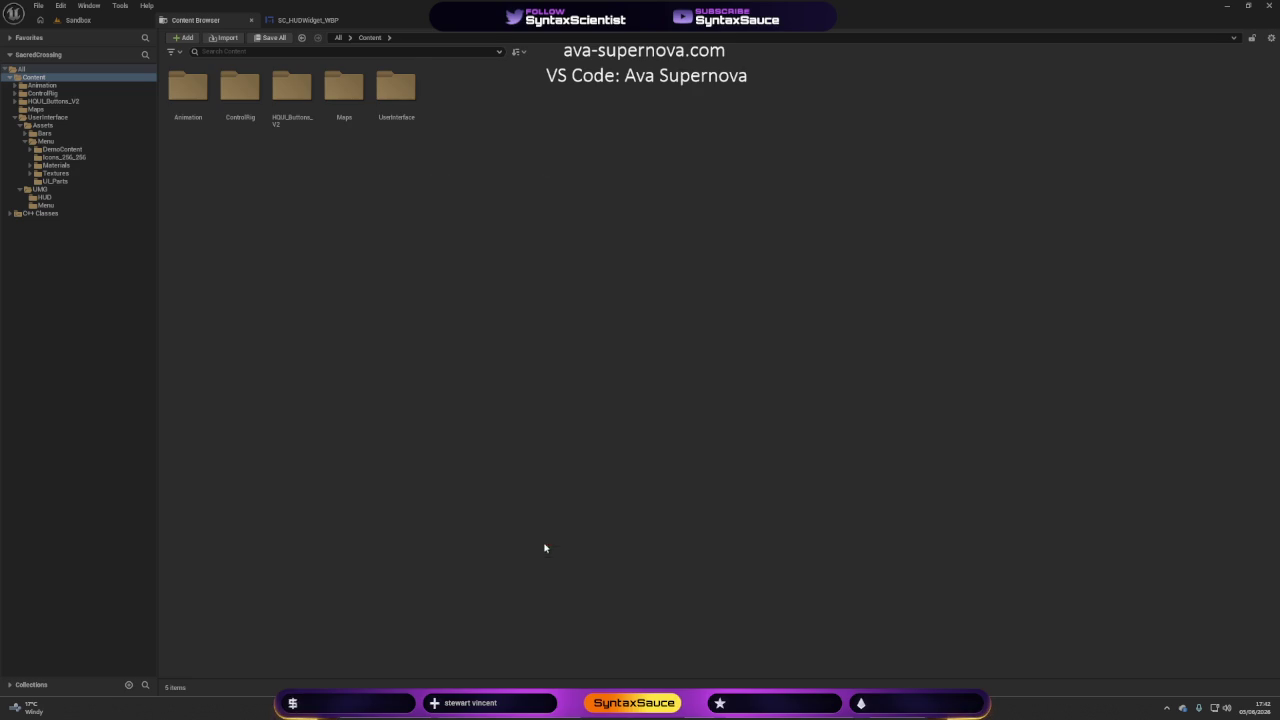
Force-delete HQUI_Buttons_V2 again, dismissing the S_DropShadow and S_ScaleBoxInfo in-use warnings.
left_click(294, 113)
key("Delete")
left_click(328, 134)
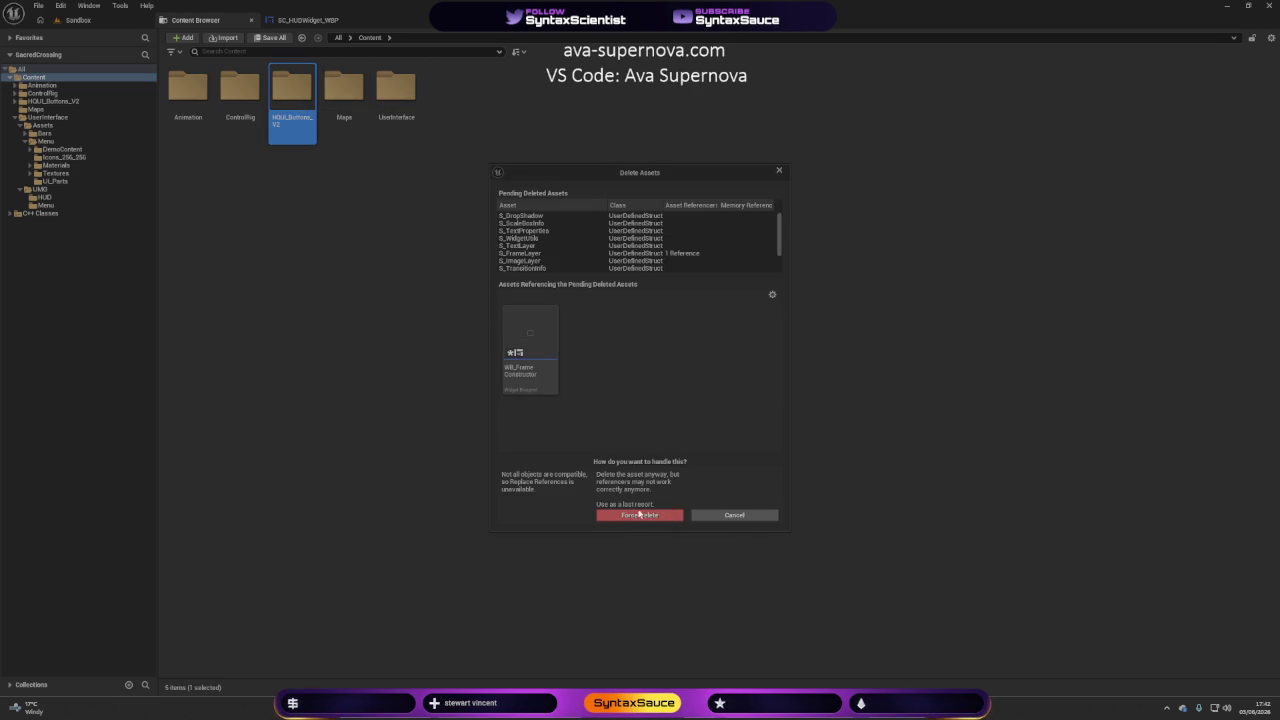
left_click(634, 518)
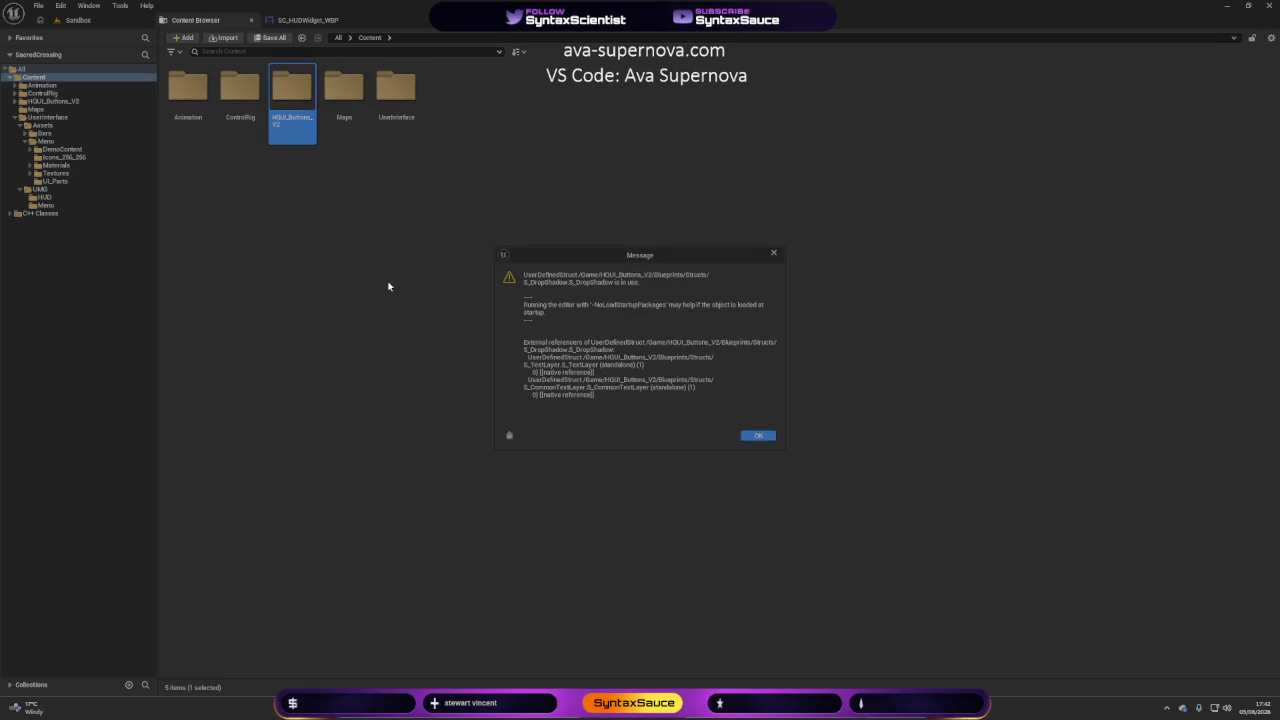
left_click(756, 434)
left_click(753, 426)
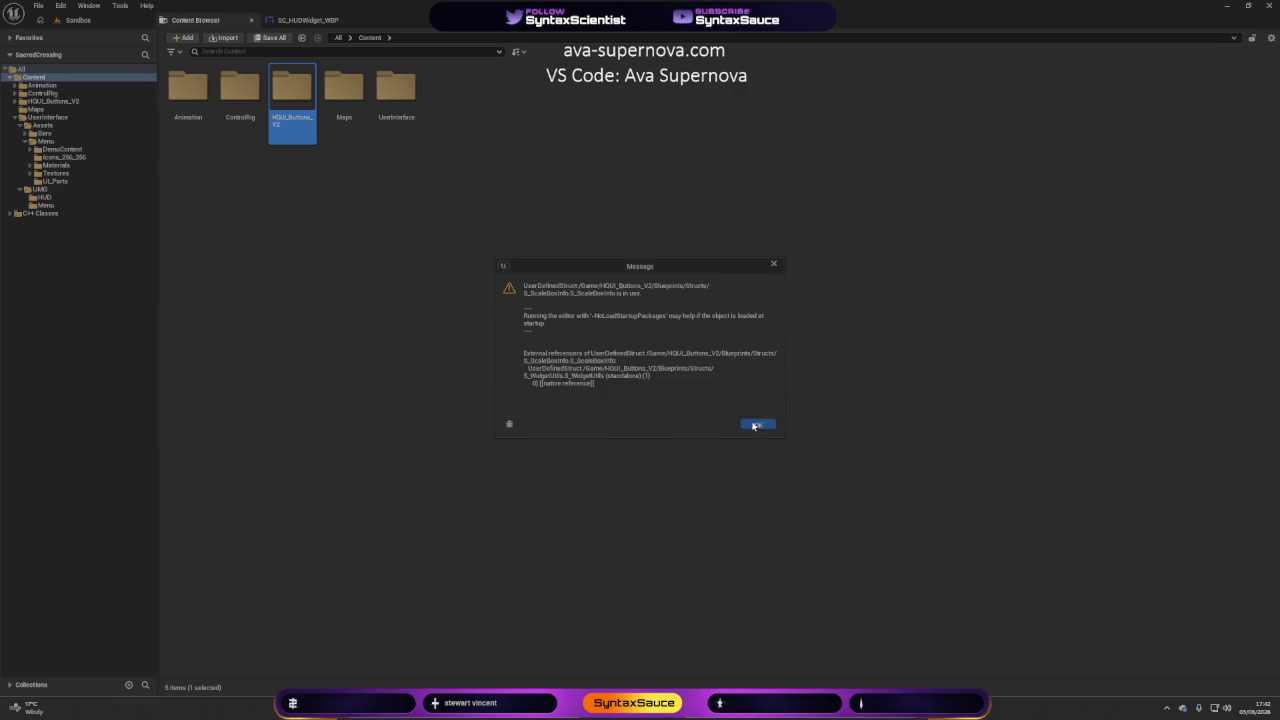
left_click(753, 426)
Finish the deletion and browse UserInterface > Assets > Menu, checking its Textures folder.
key("Return")
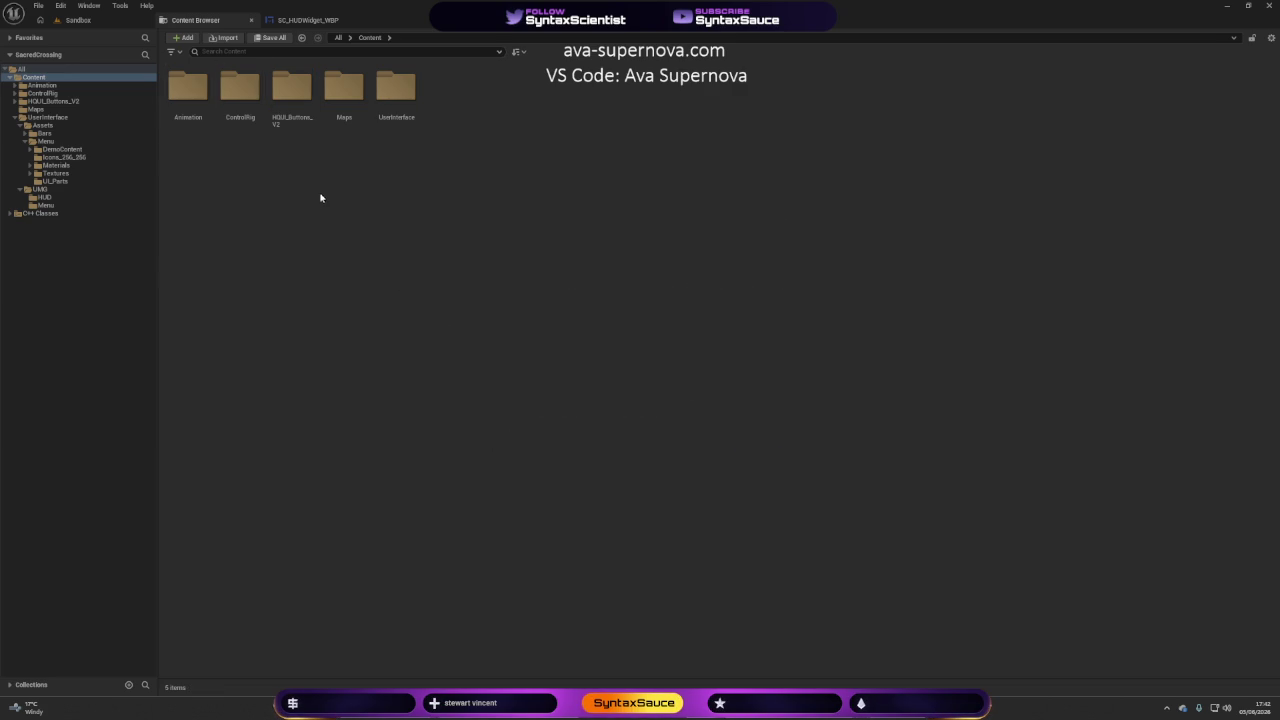
double_click(413, 124)
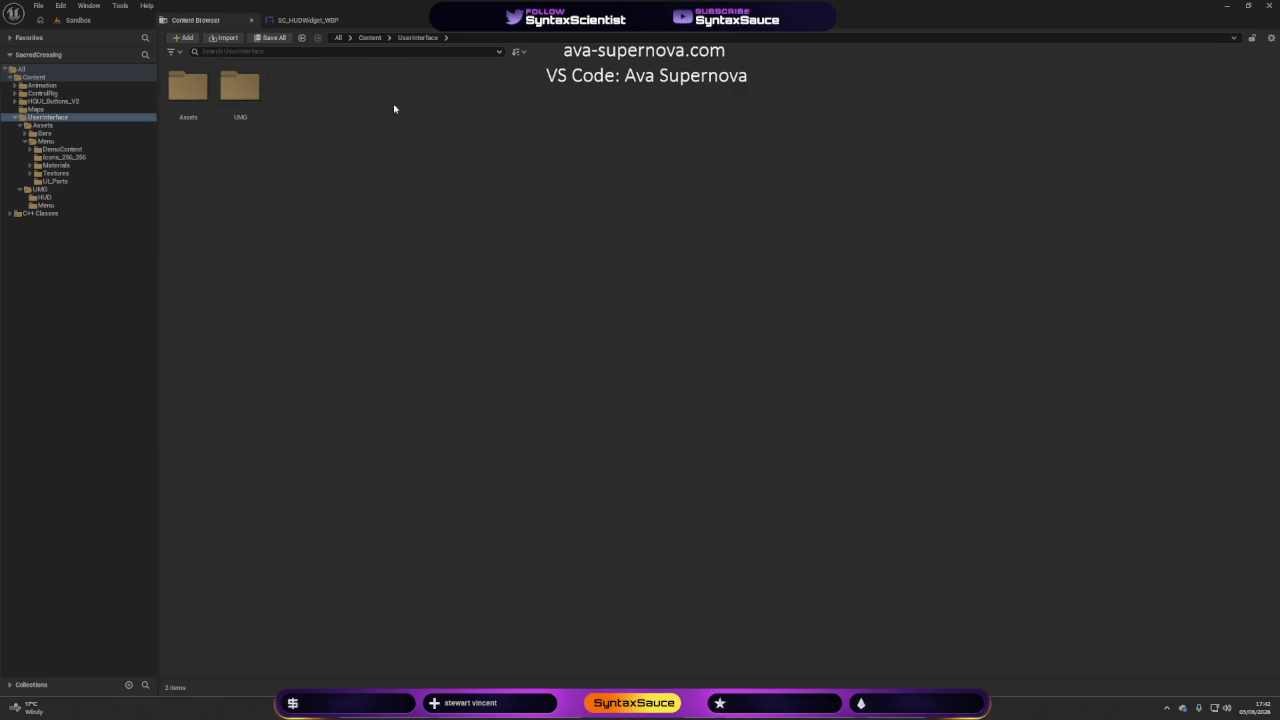
double_click(240, 112)
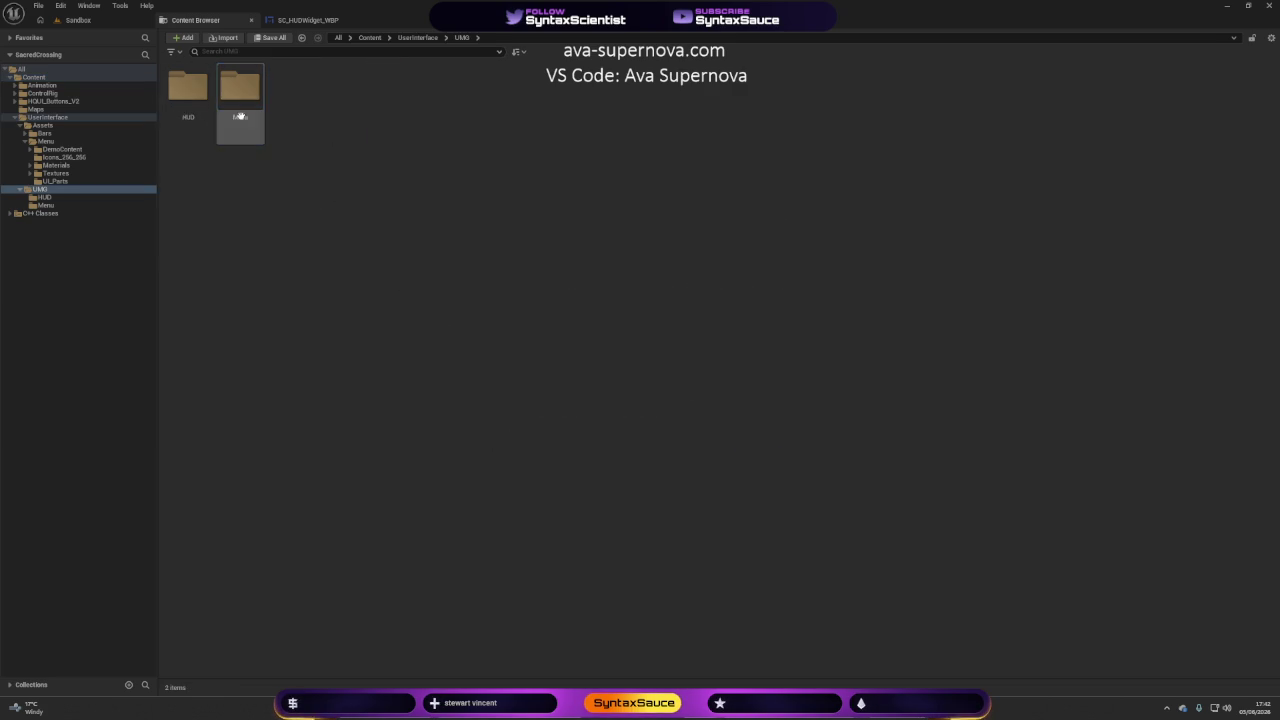
left_click(417, 37)
double_click(192, 92)
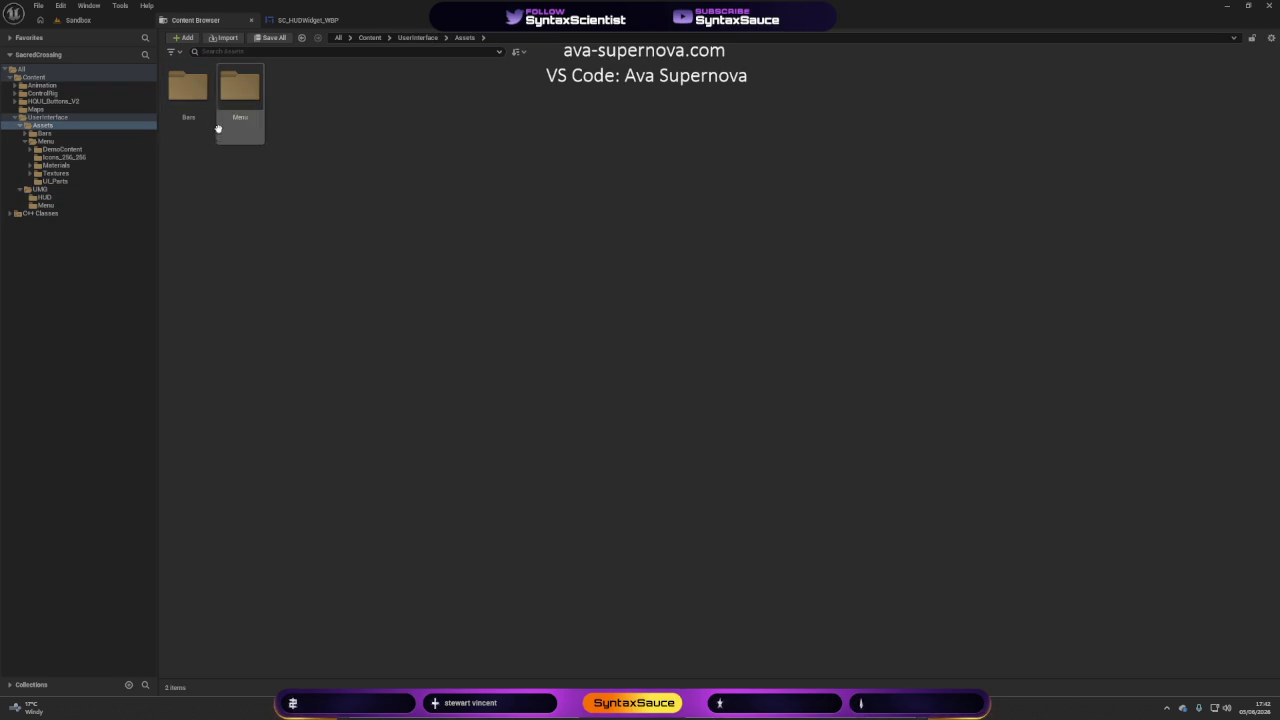
double_click(227, 113)
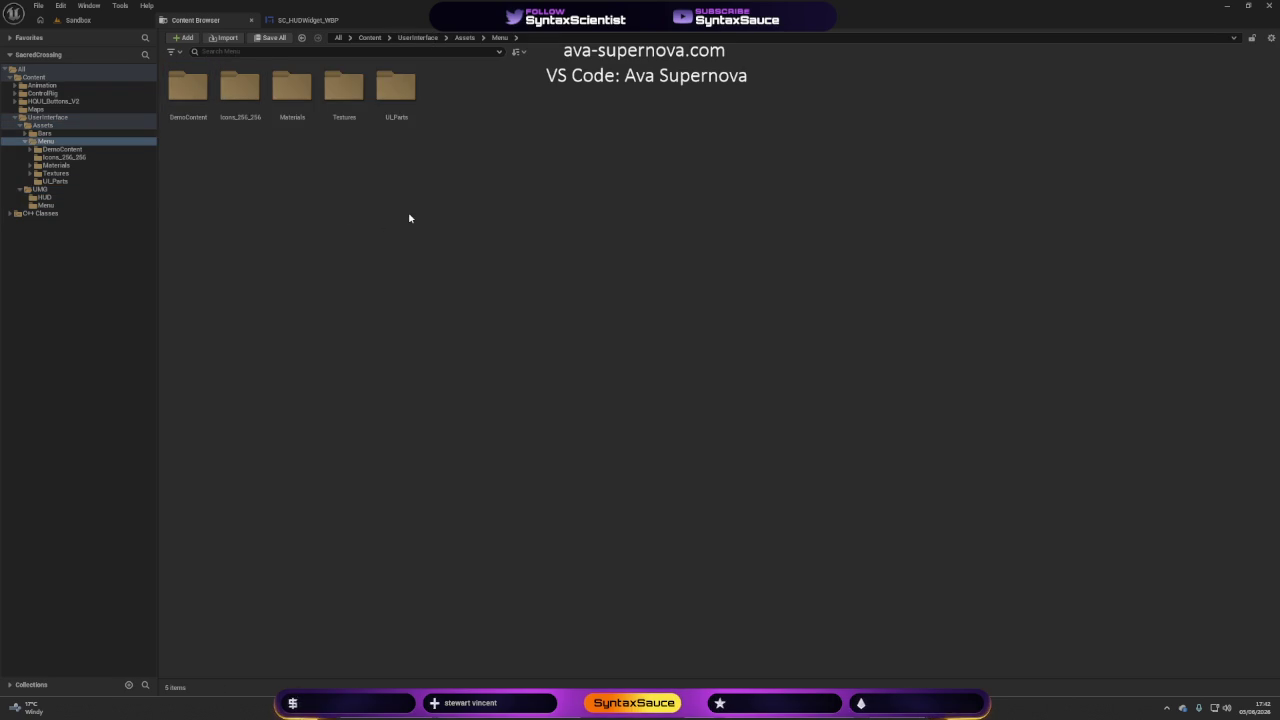
left_click(340, 113)
double_click(340, 113)
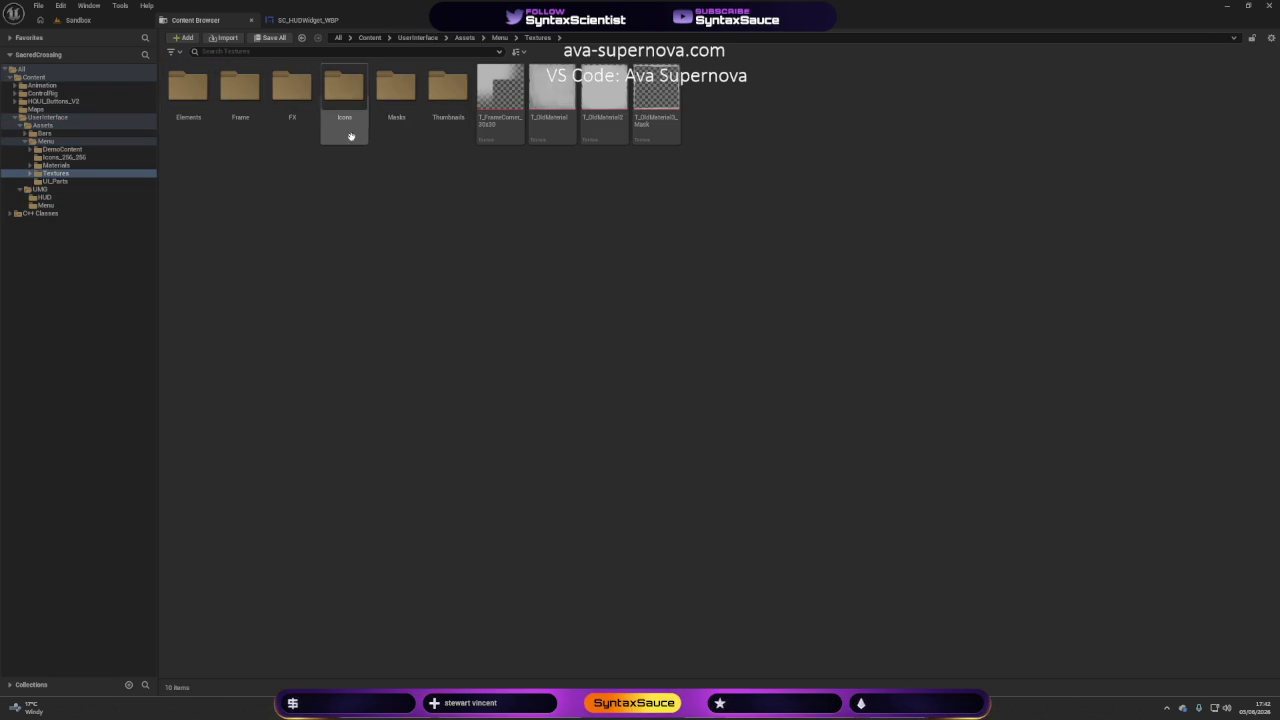
mouse_move(505, 88)
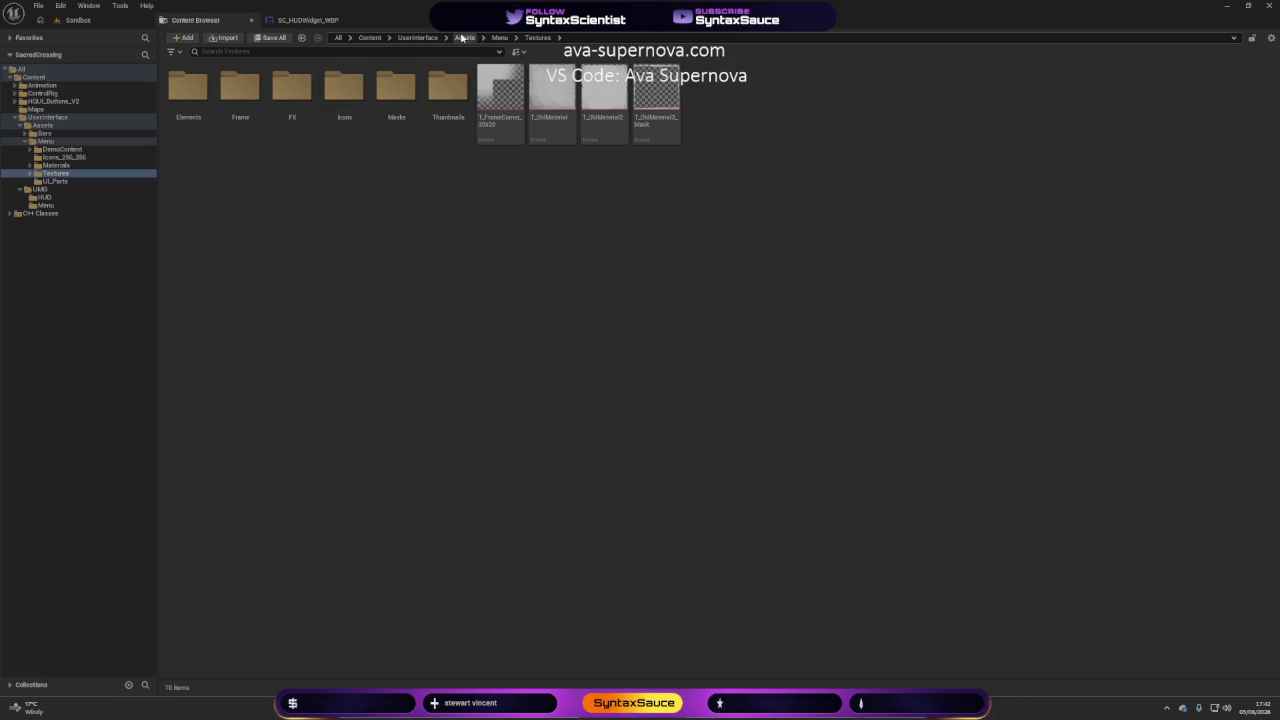
left_click(499, 37)
Select the first dark texture in DemoContent > Textures > Moods and return to SC_HUDWidget_WBP.
double_click(188, 92)
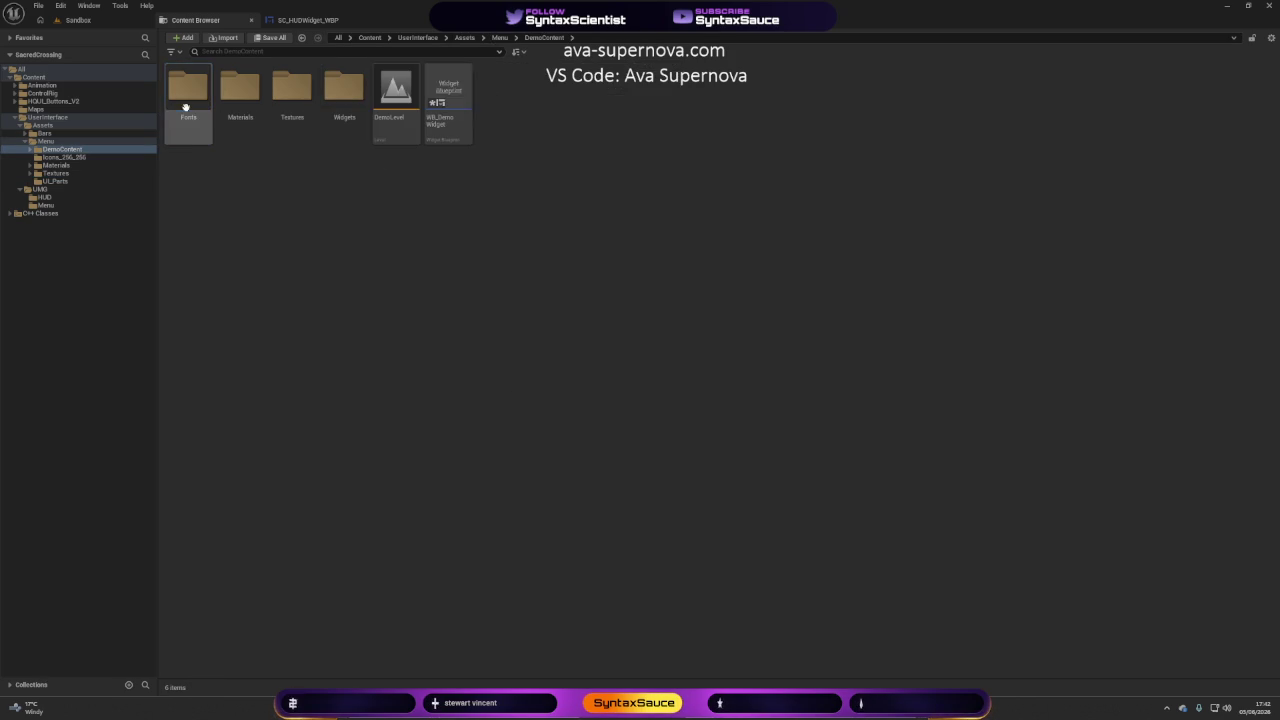
double_click(294, 100)
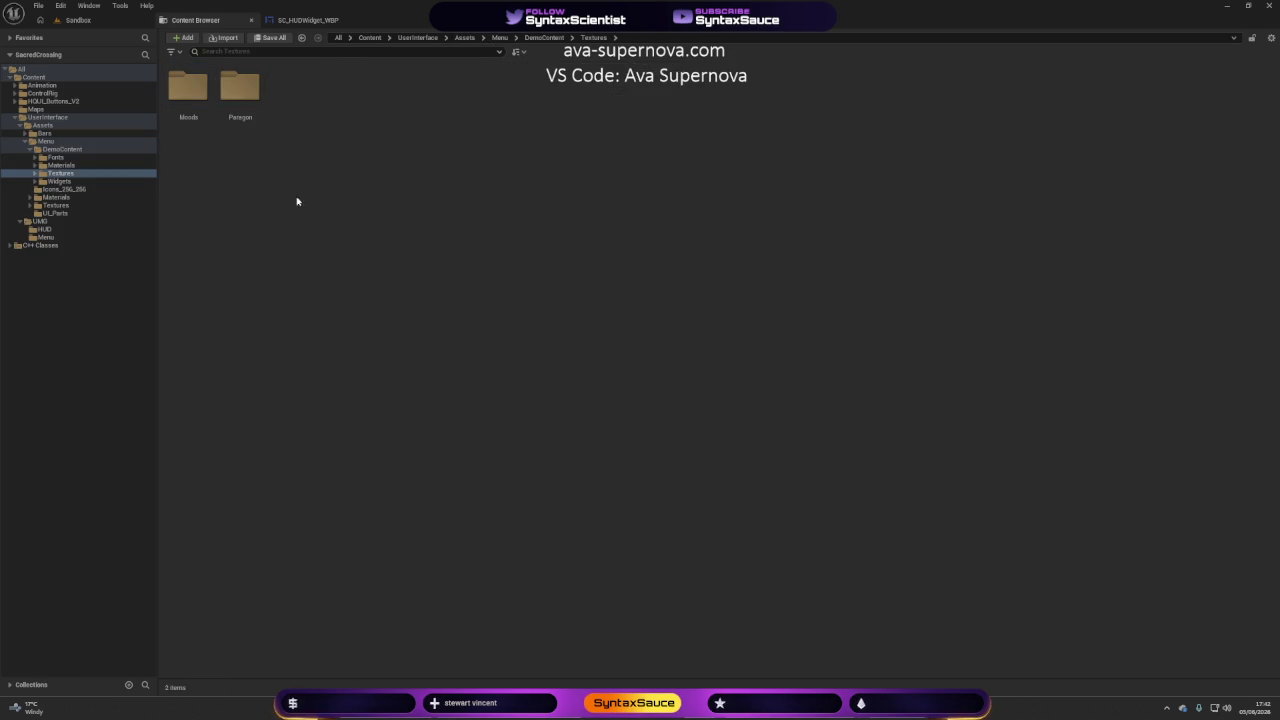
double_click(188, 92)
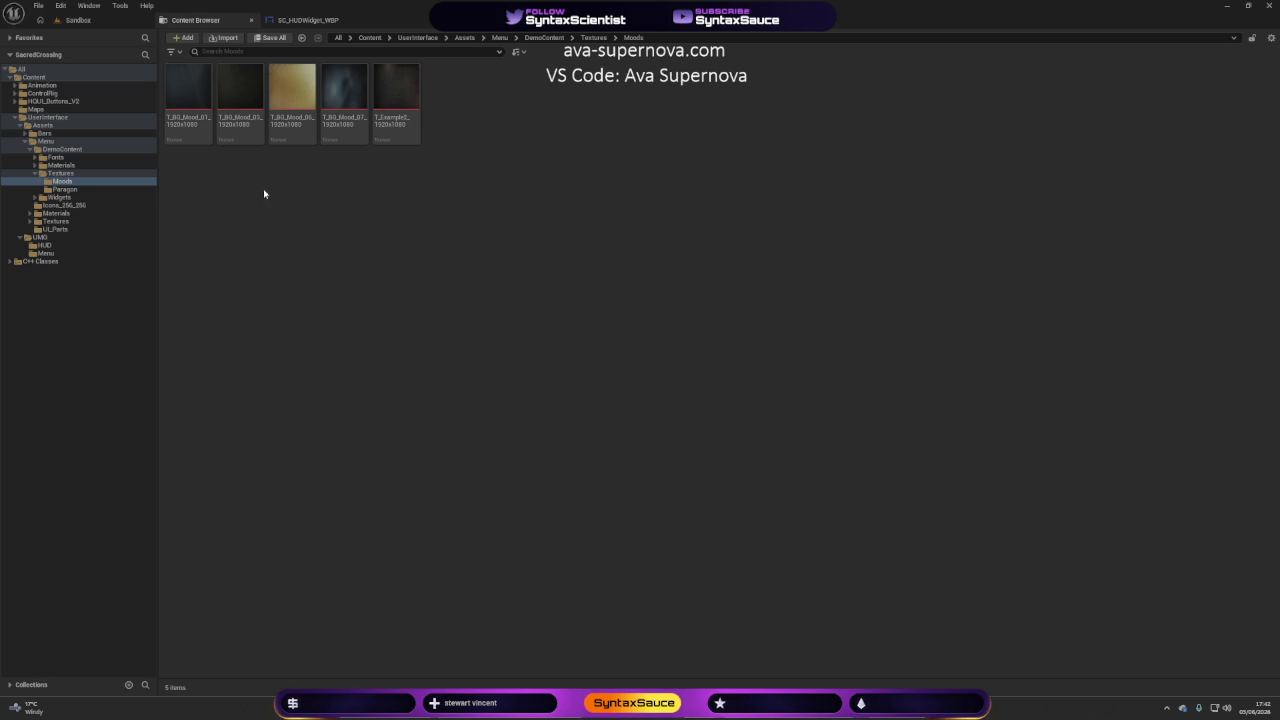
left_click(188, 100)
left_click(289, 21)
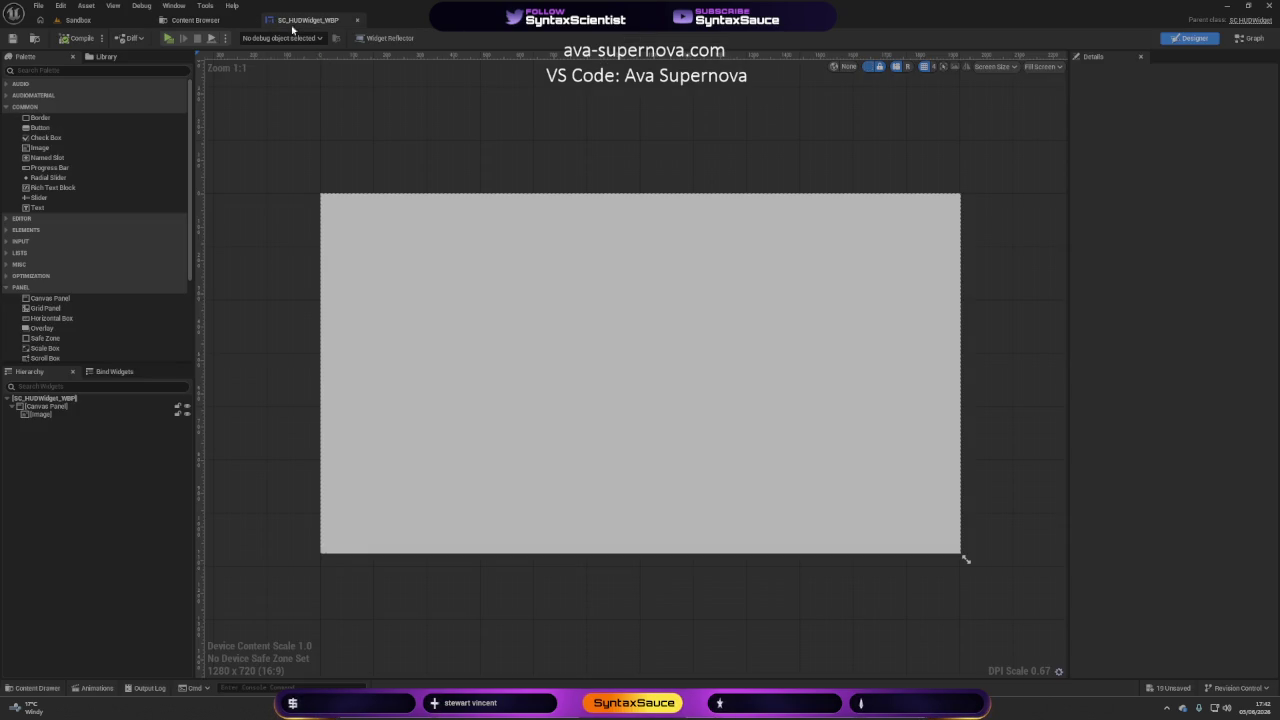
Assign the selected dark Moods texture to the Image's Brush and compile SC_HUDWidget_WBP.
left_click(42, 414)
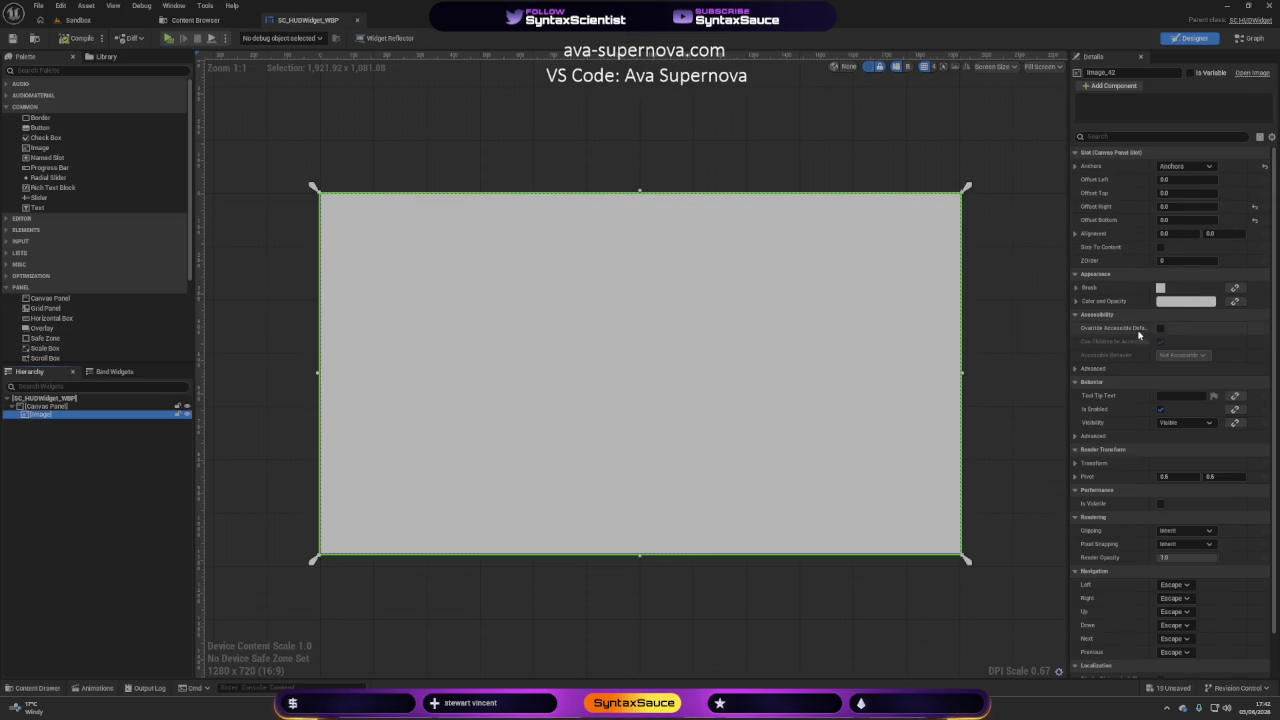
left_click_drag(1066, 310, 1017, 320)
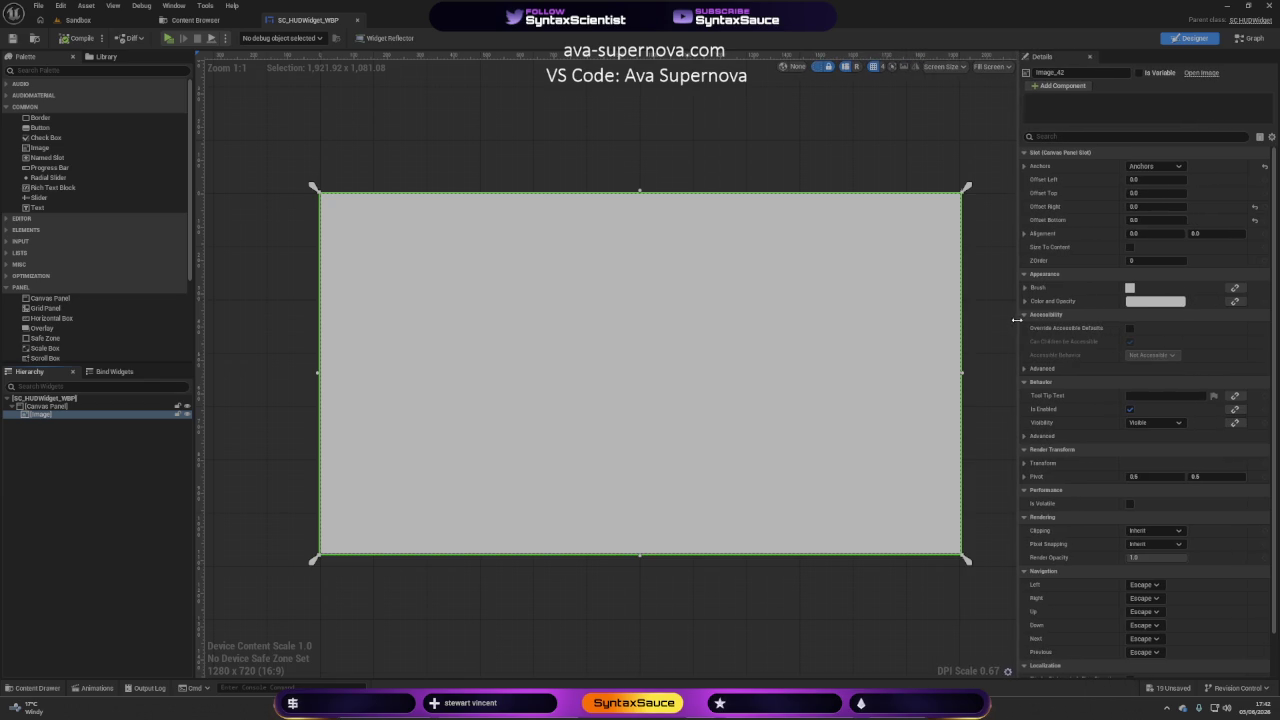
left_click(1025, 287)
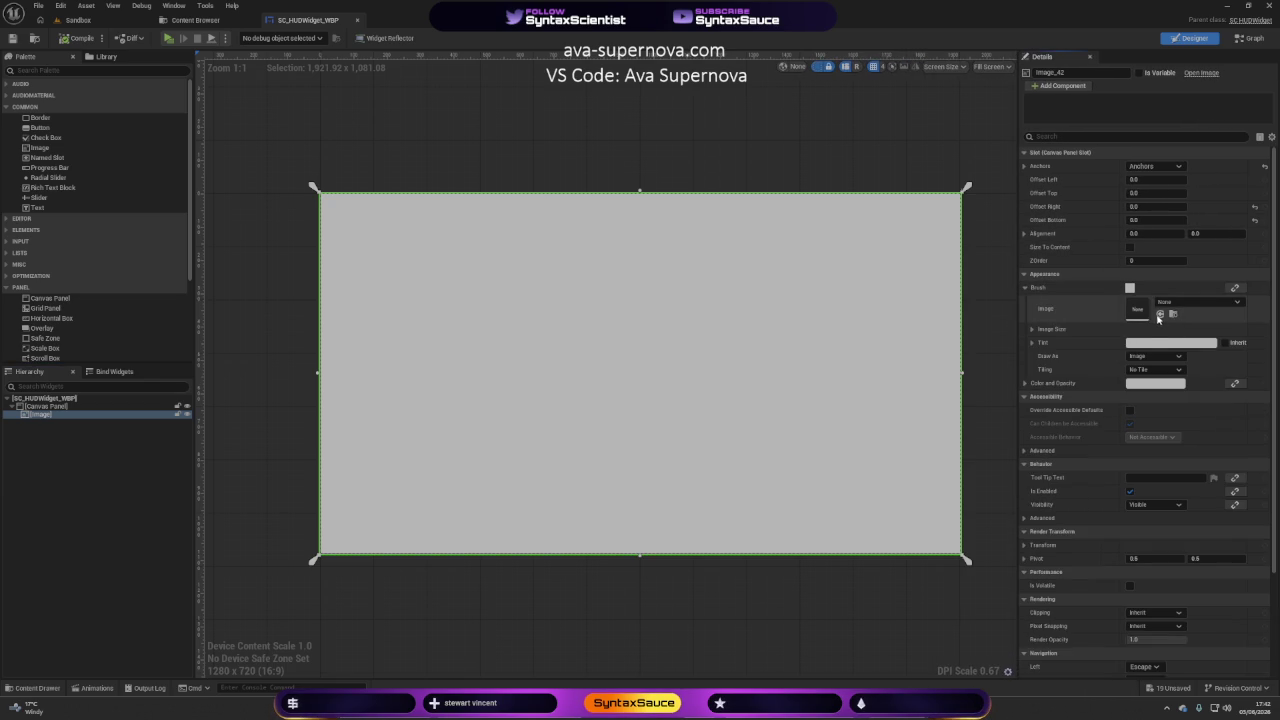
left_click(1160, 314)
left_click(729, 135)
mouse_move(973, 186)
left_mouse_down()
mouse_move(846, 114)
mouse_move(871, 123)
left_mouse_up()
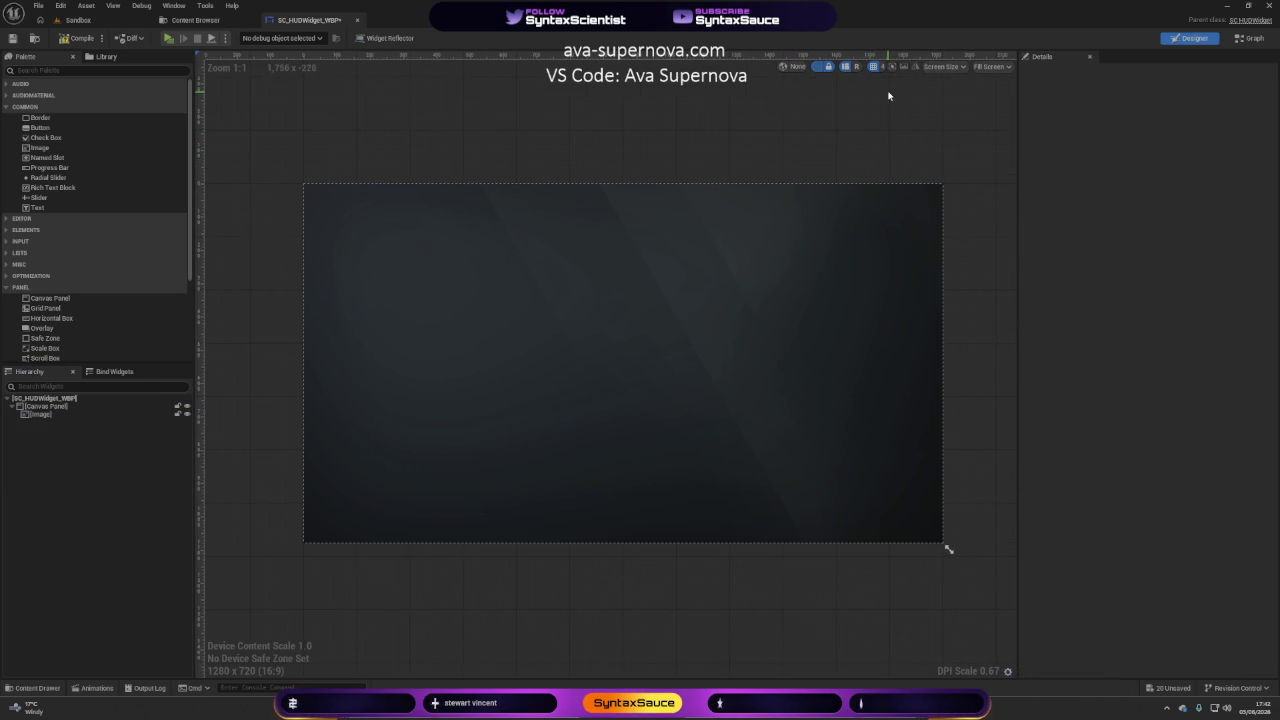
left_click(86, 38)
Leave the widget and browse up to the Menu folder, peeking into UI_Parts.
left_click(629, 387)
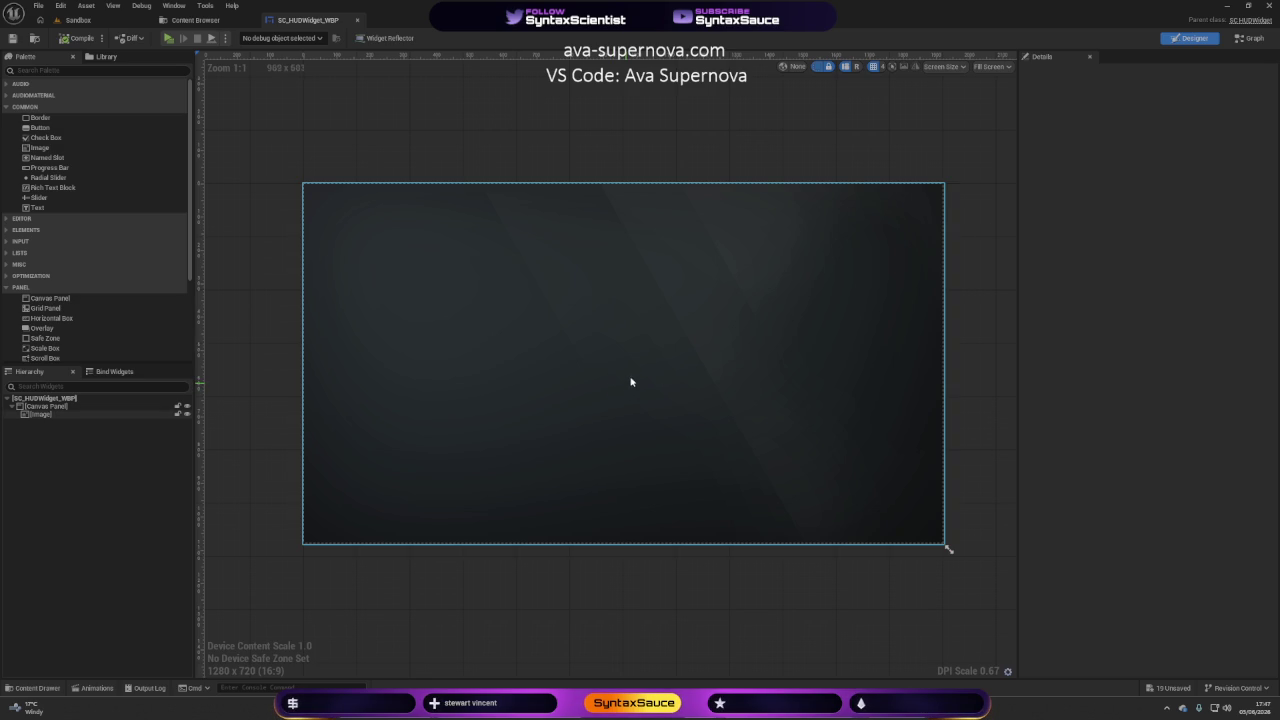
left_click(197, 132)
left_click(197, 20)
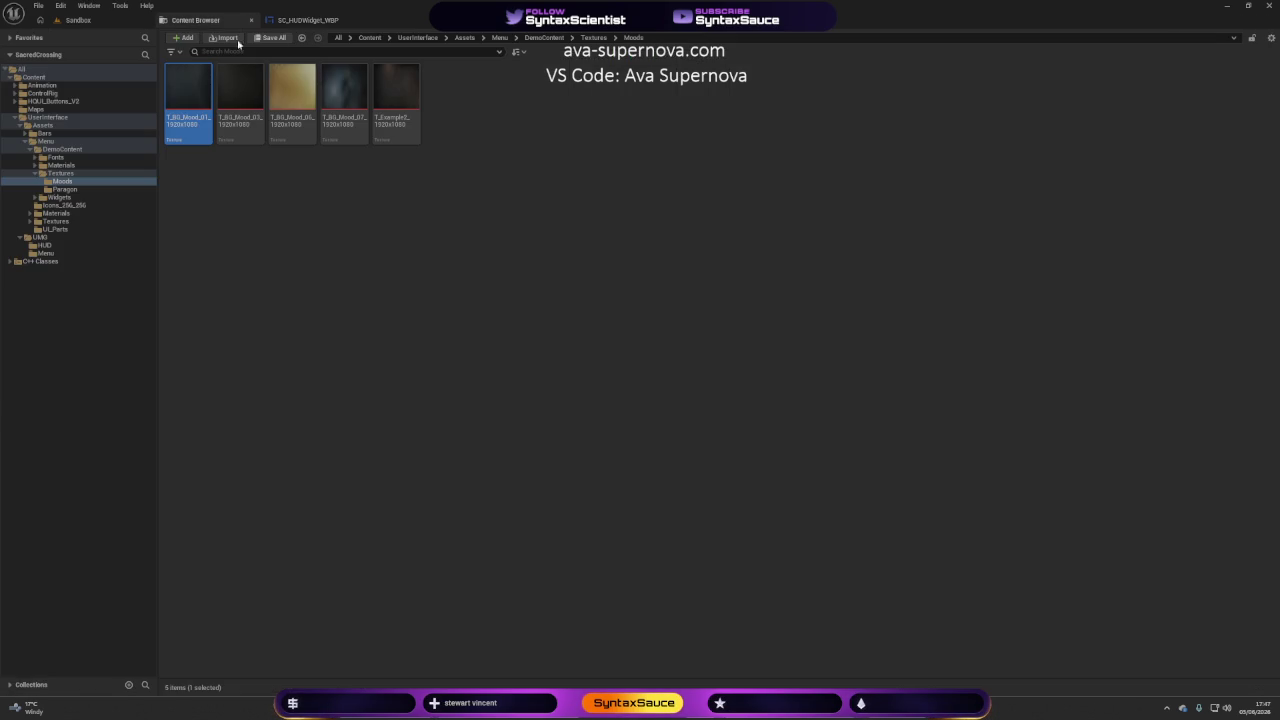
left_click(593, 38)
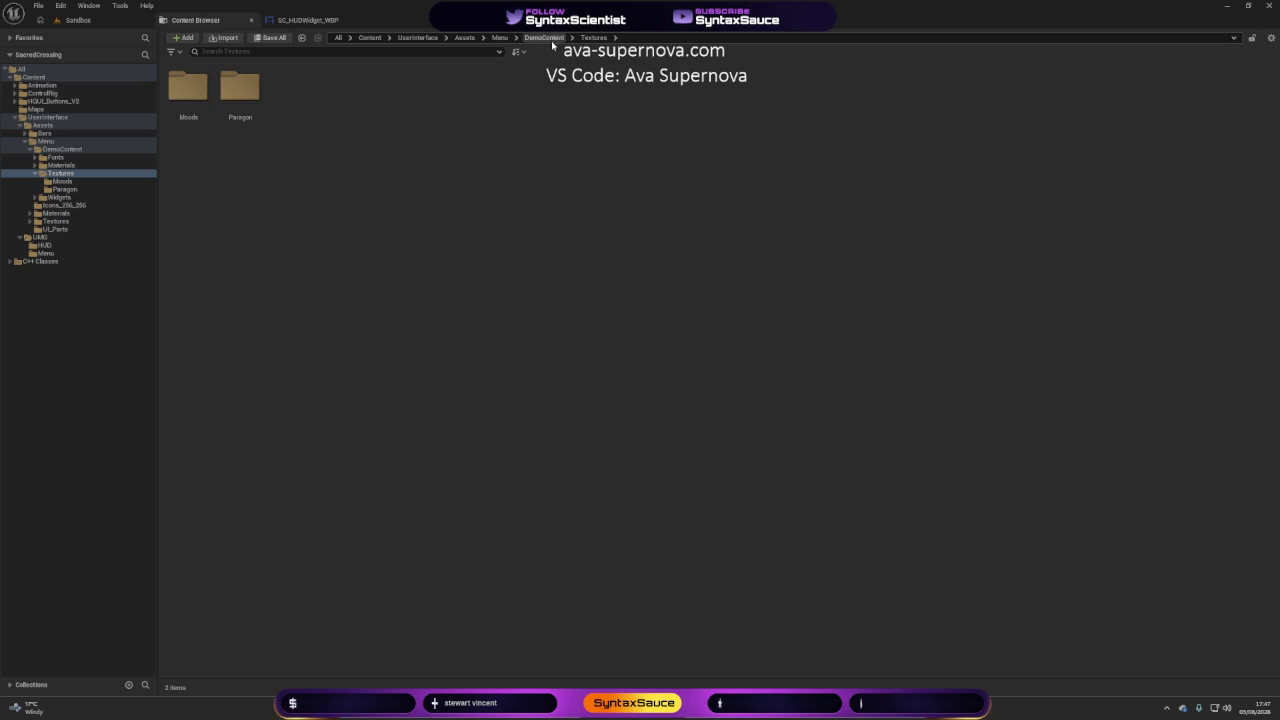
left_click(500, 38)
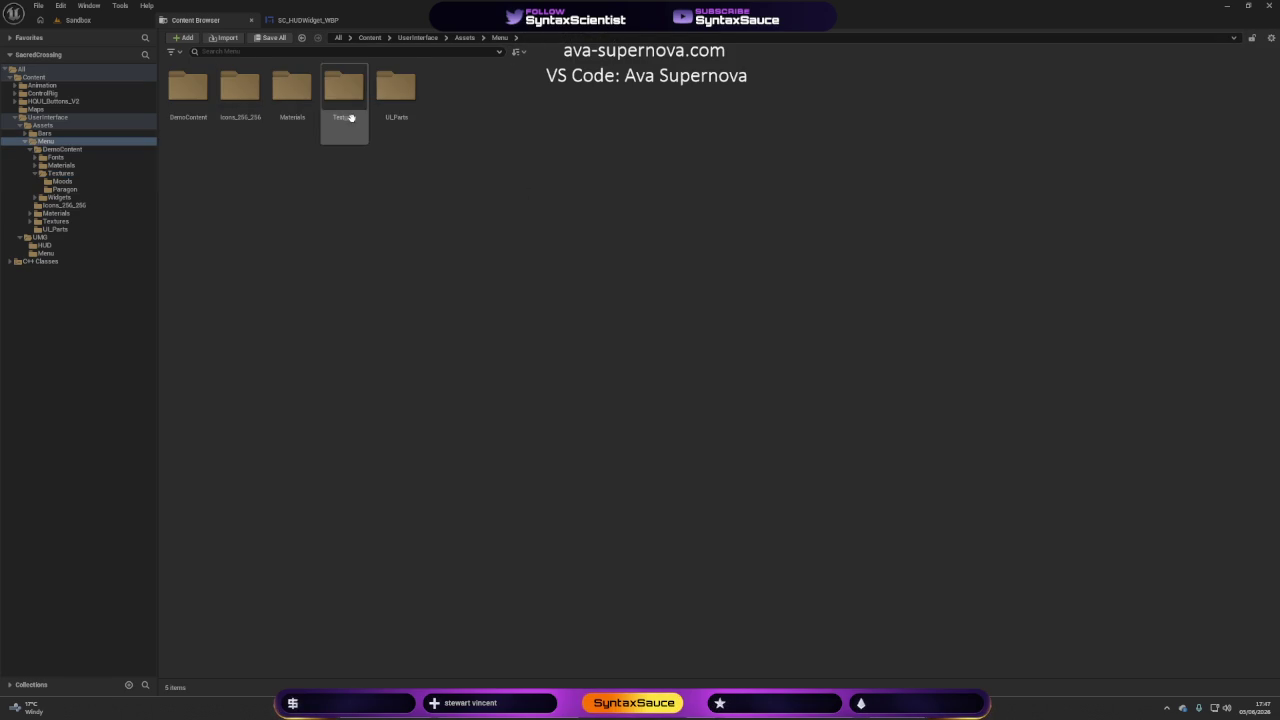
double_click(397, 120)
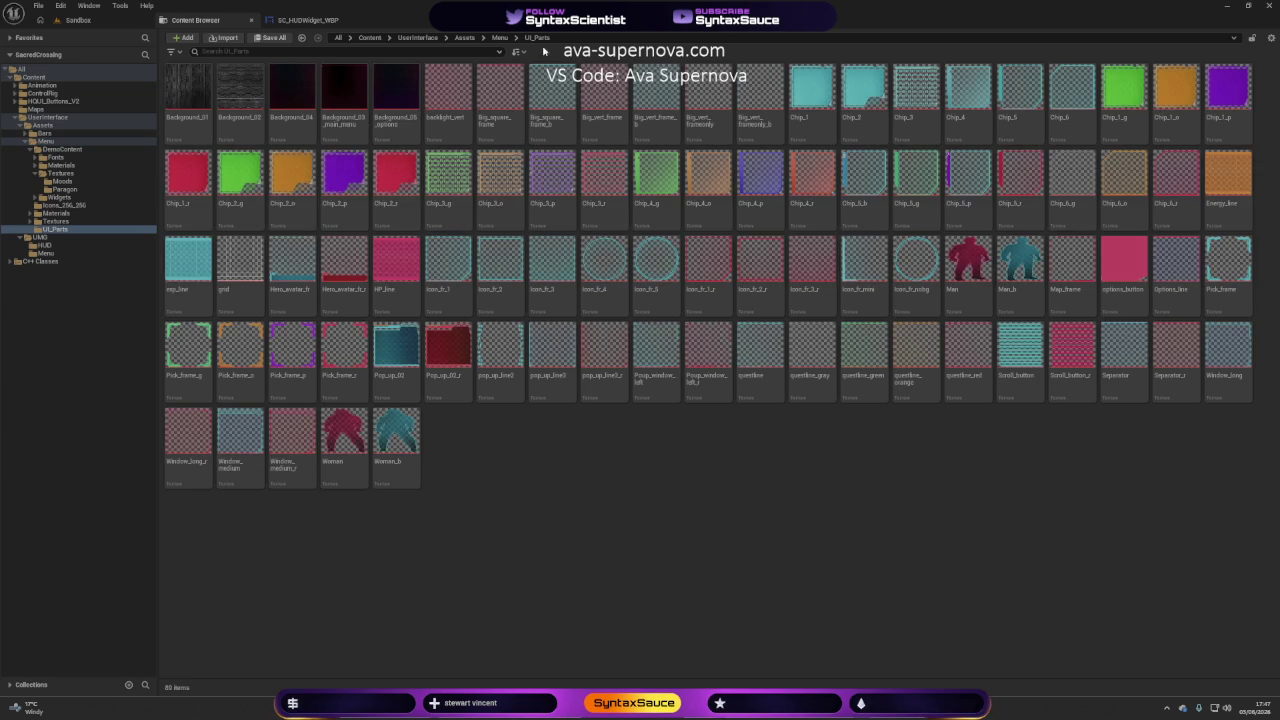
Open Menu > Textures > Elements and preview the T_Line_1 texture.
left_click(499, 38)
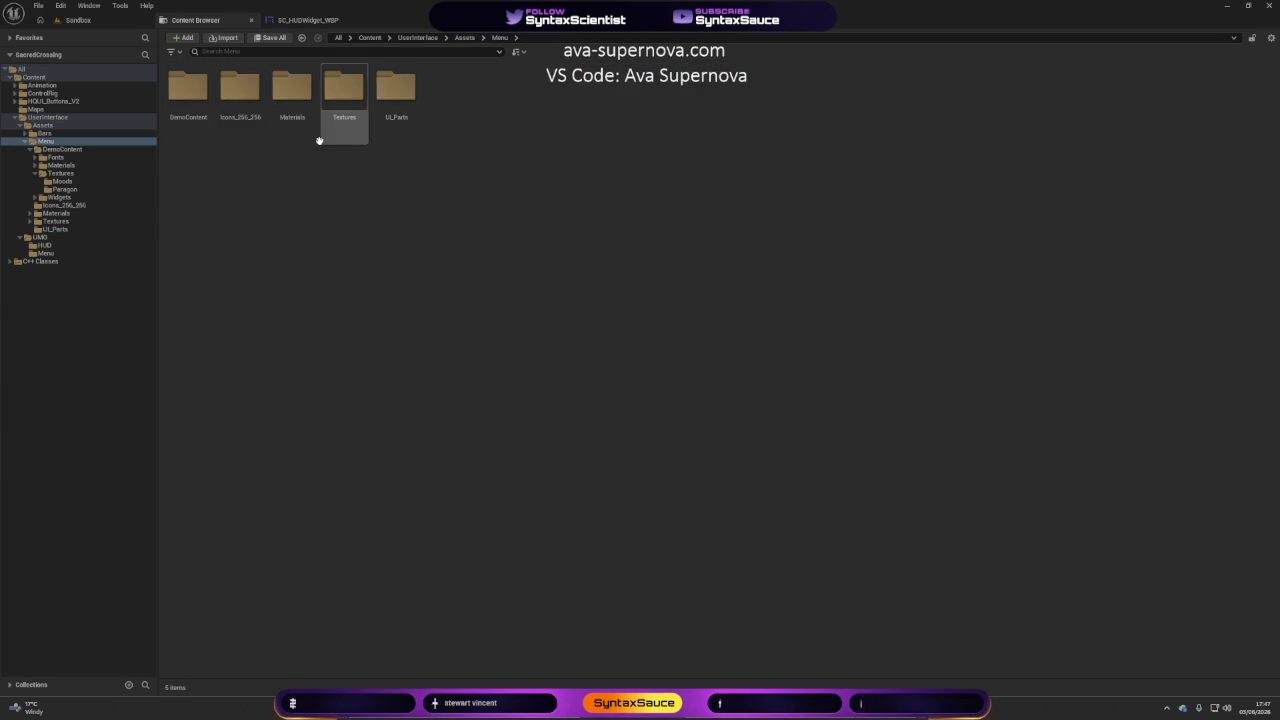
double_click(345, 100)
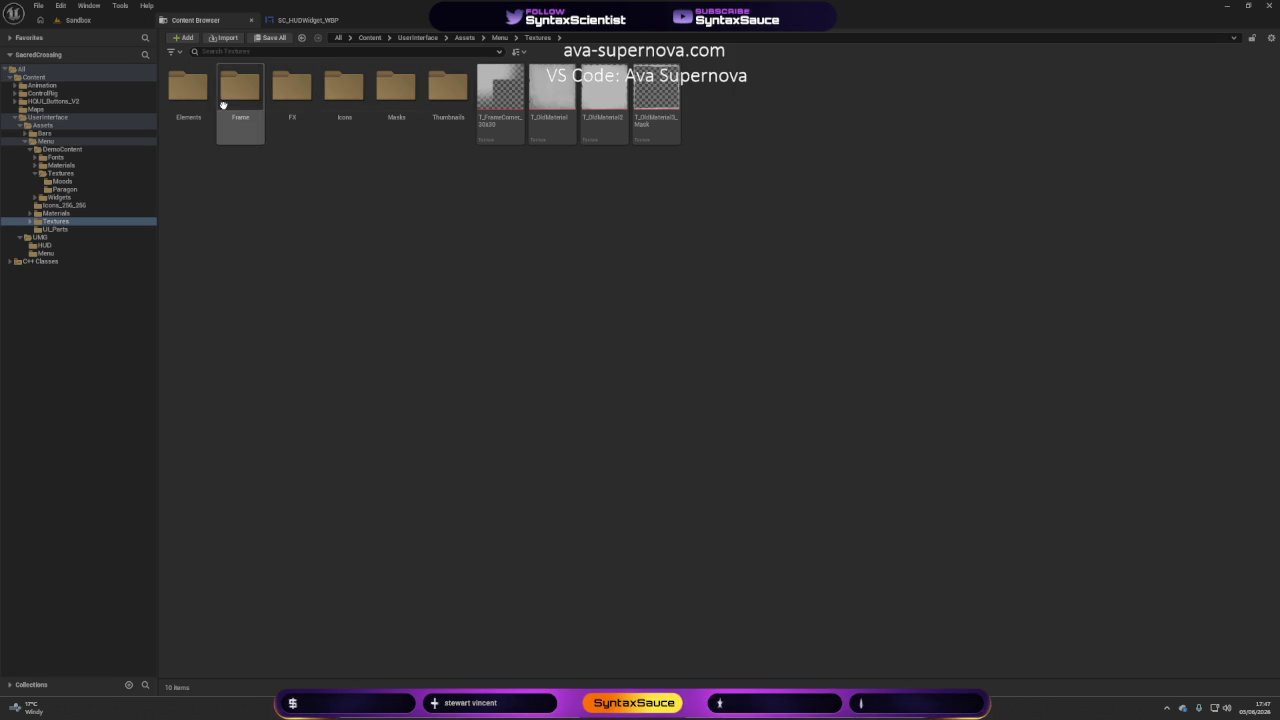
double_click(188, 90)
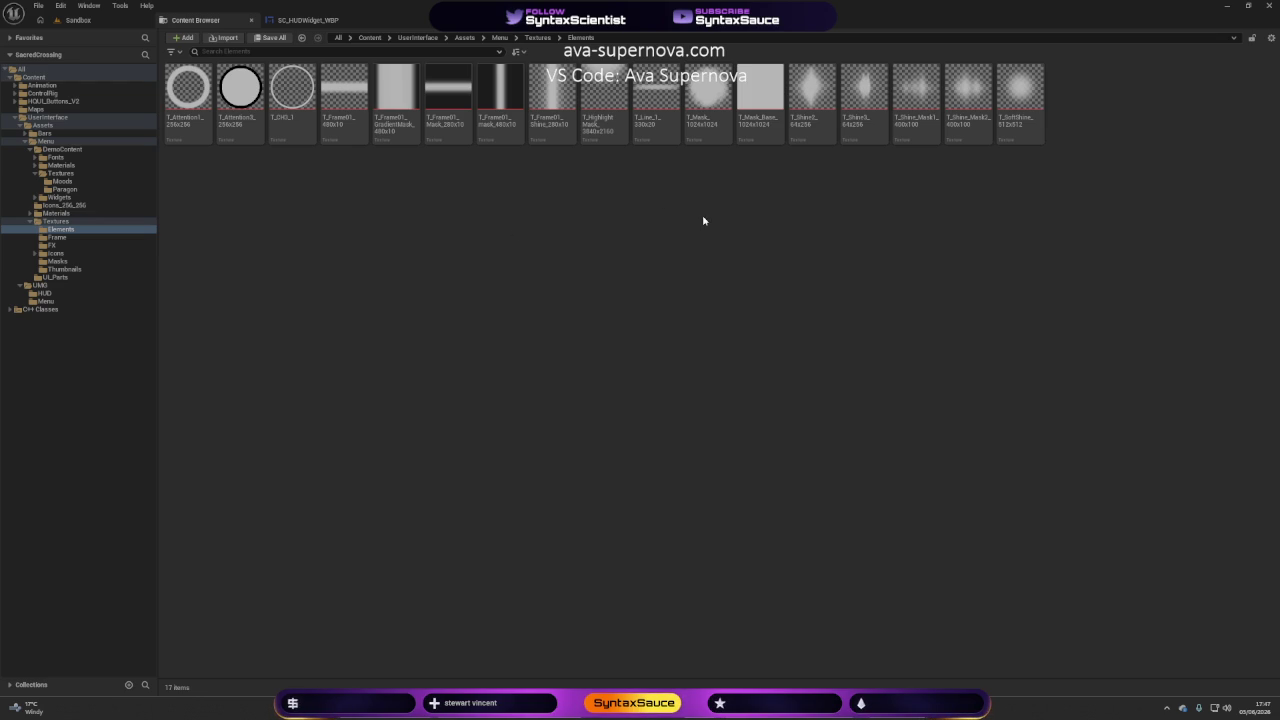
double_click(648, 105)
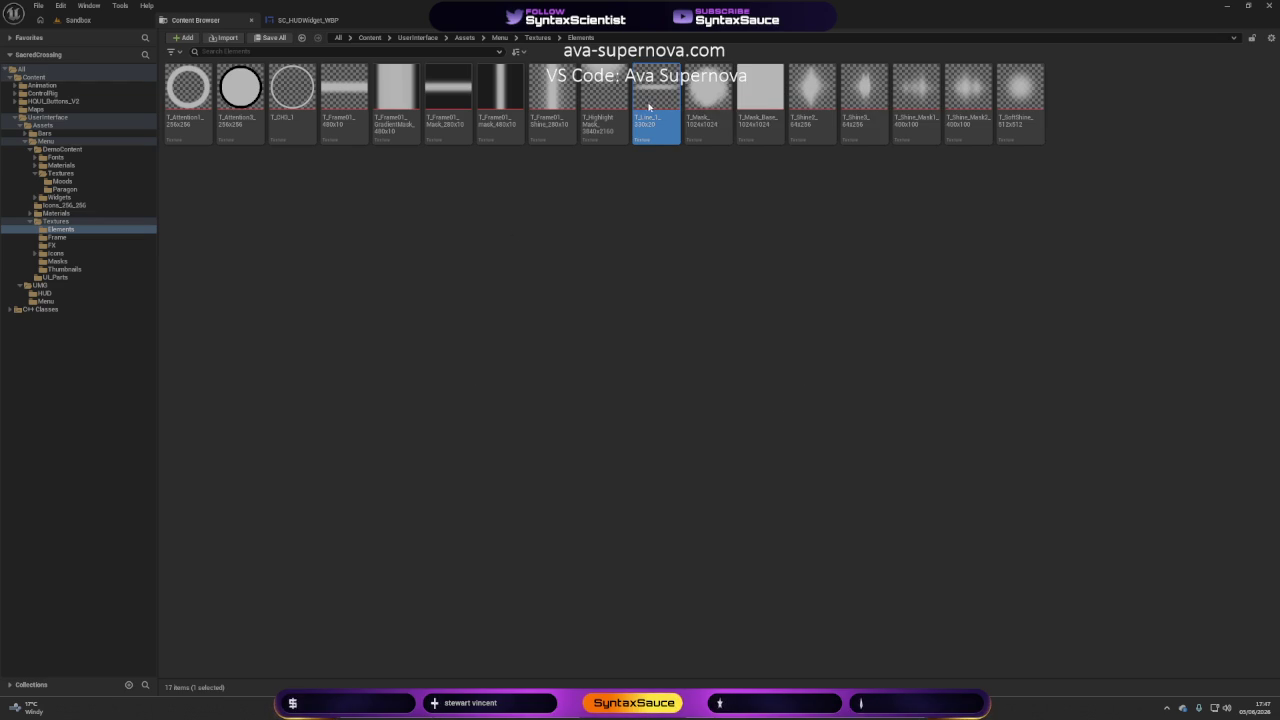
Zoom the T_Line_1 preview, close it, and save all unsaved assets.
scroll(469, 377, "up", 3)
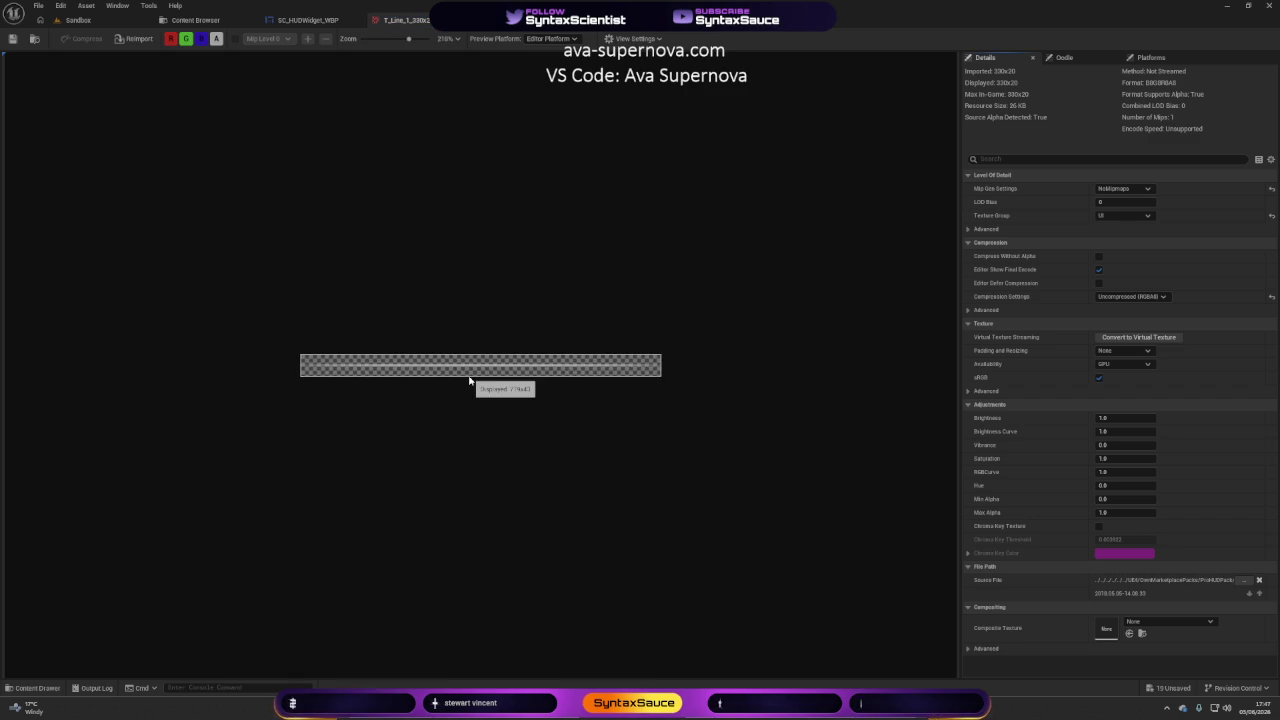
scroll(469, 375, "down", 2)
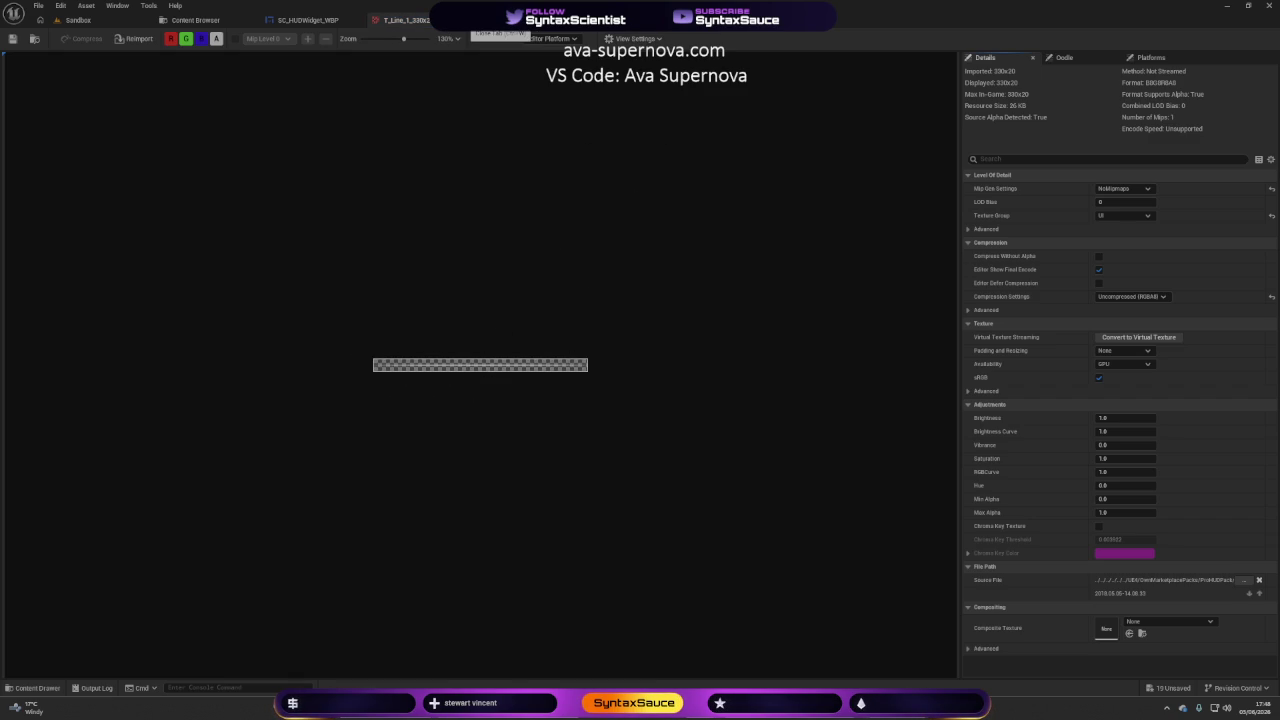
left_click(460, 20)
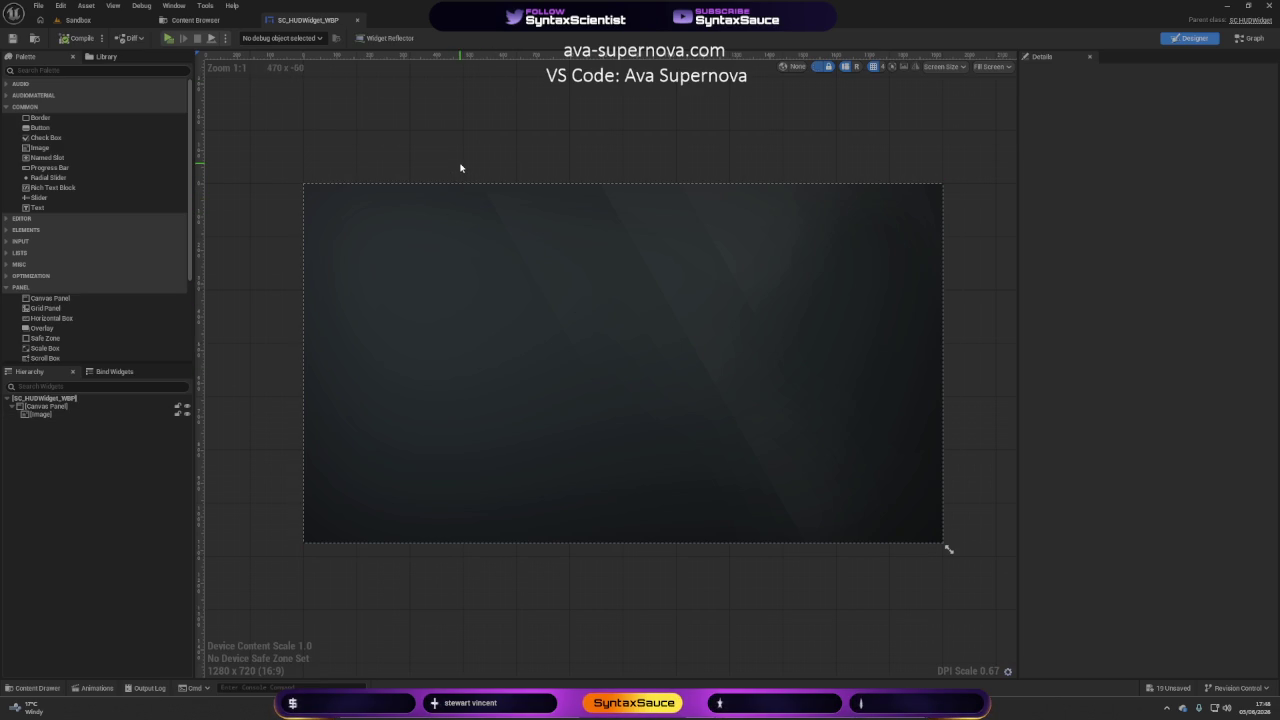
left_click(38, 5)
left_click(65, 77)
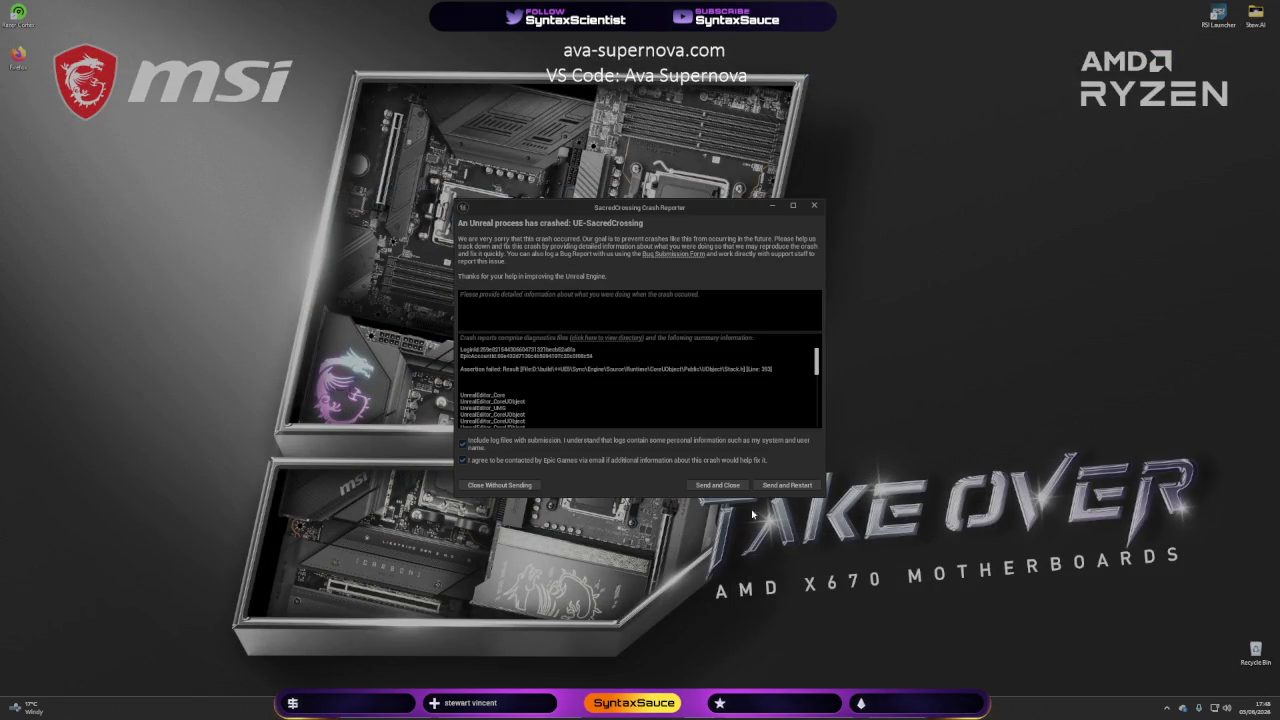
Send the crash report and restart the editor from the Crash Reporter.
left_click(786, 486)
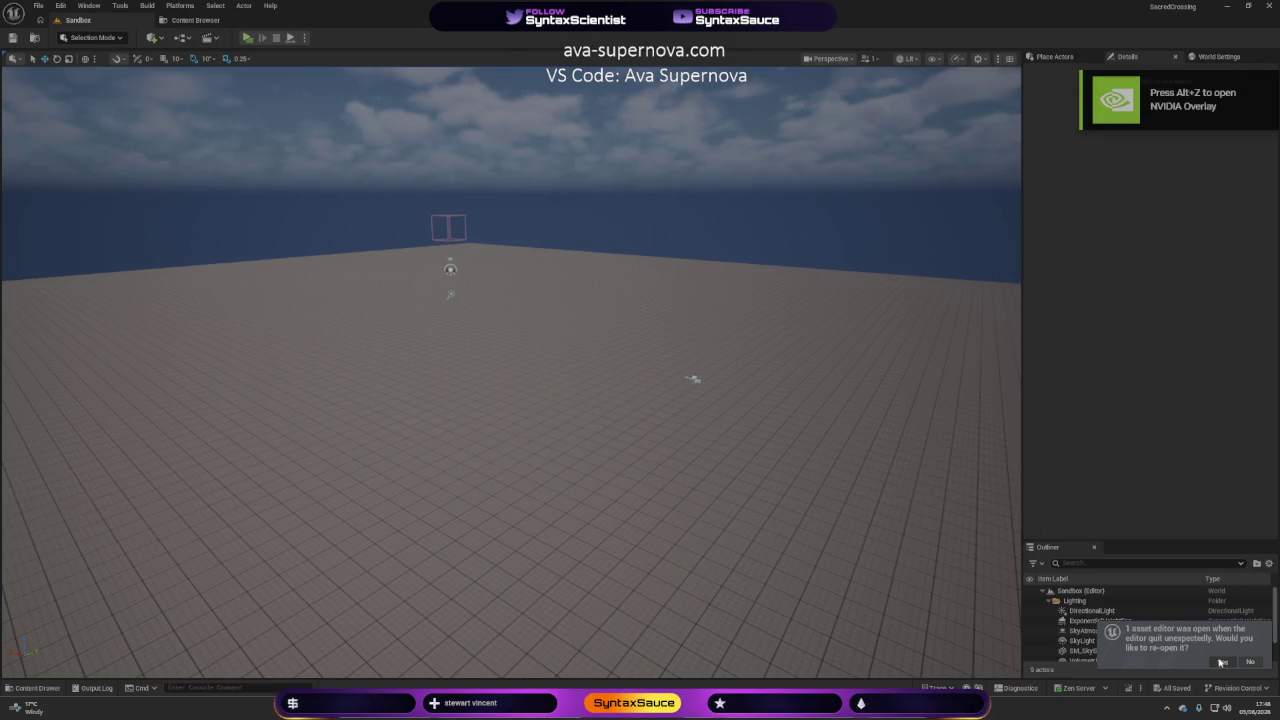
Re-open SC_HUDWidget_WBP, save it, and return to the Content Browser's Elements folder.
left_click(1221, 663)
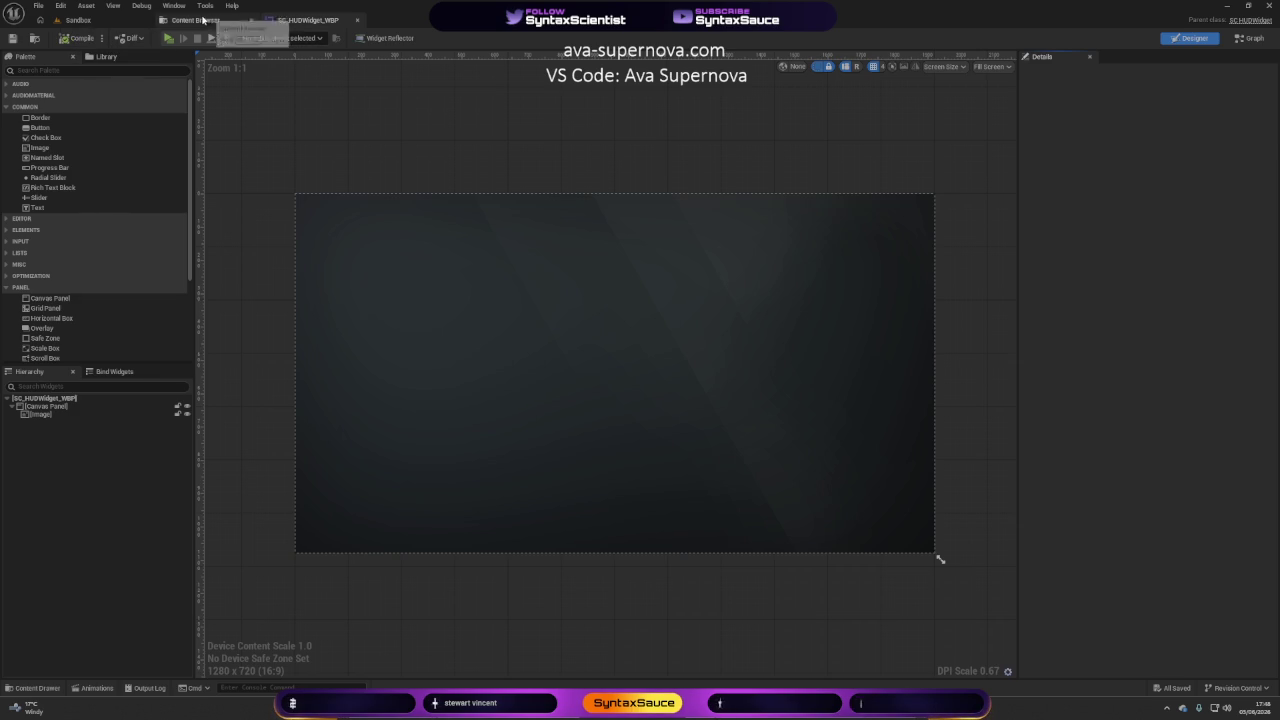
left_click(38, 5)
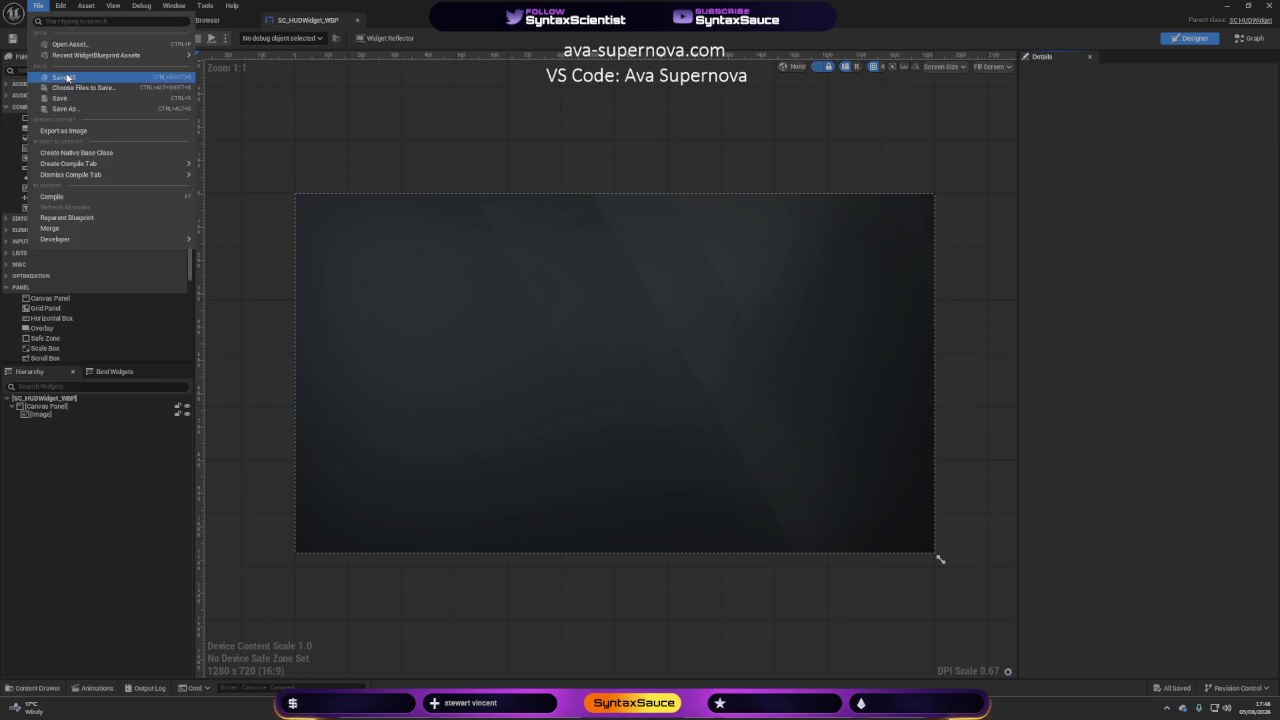
left_click(60, 98)
left_click(195, 20)
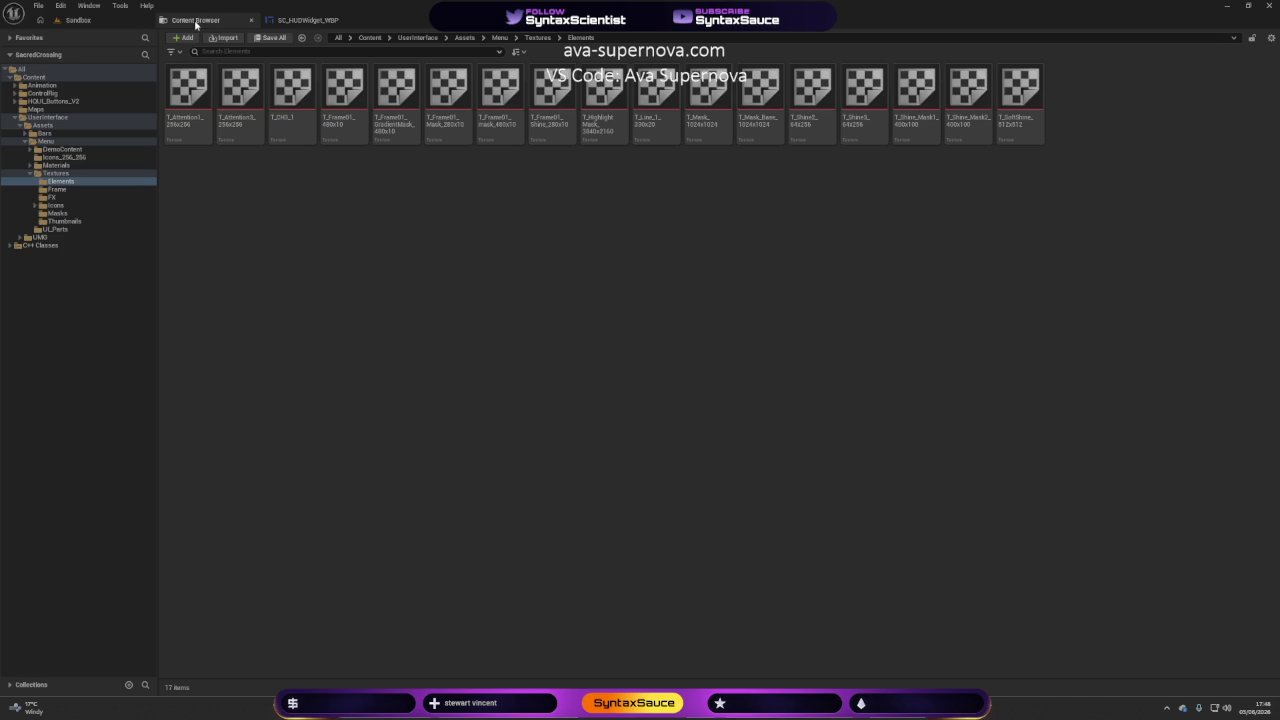
Go up to Assets, then open Menu > Textures > FX.
left_click(463, 38)
left_click(242, 110)
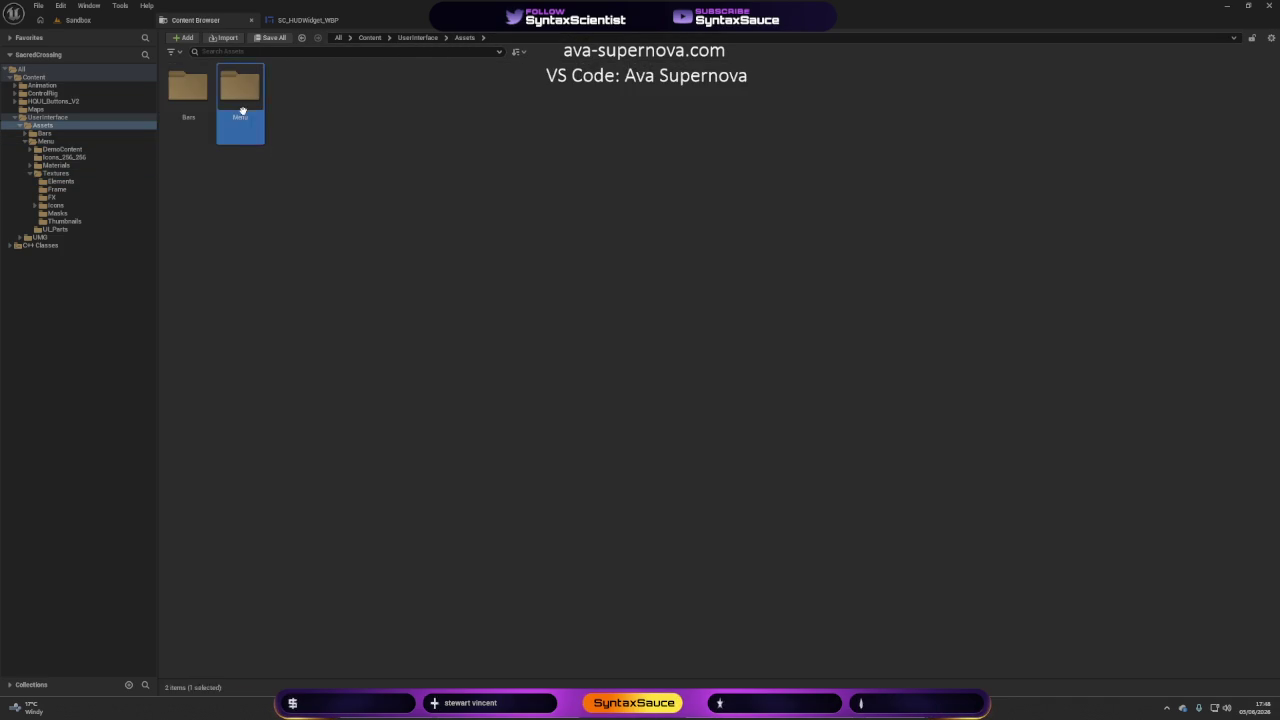
double_click(242, 110)
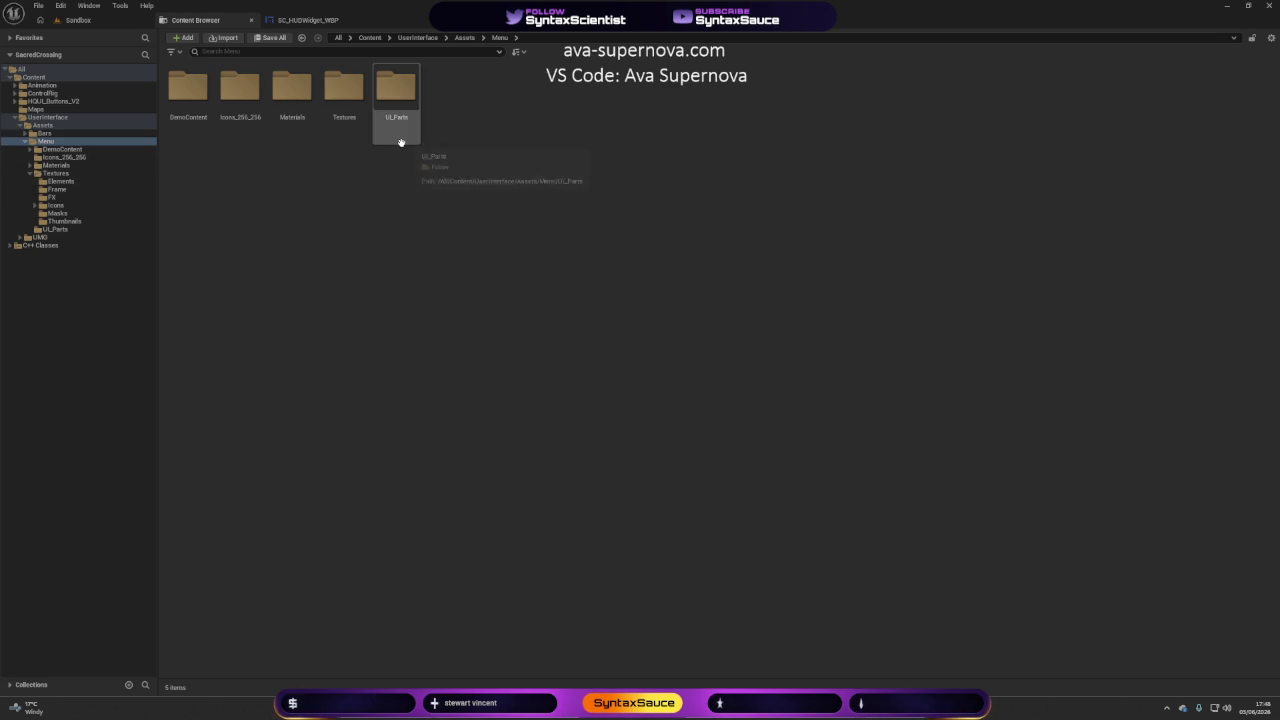
double_click(340, 124)
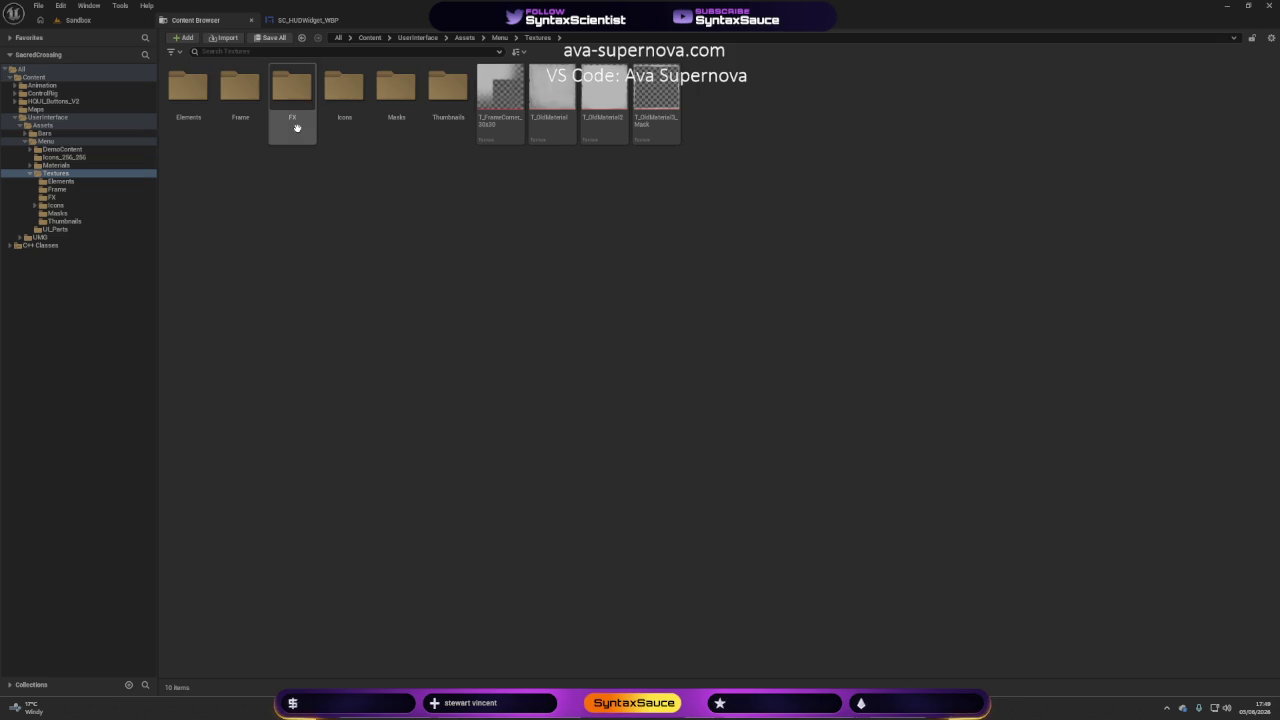
double_click(294, 128)
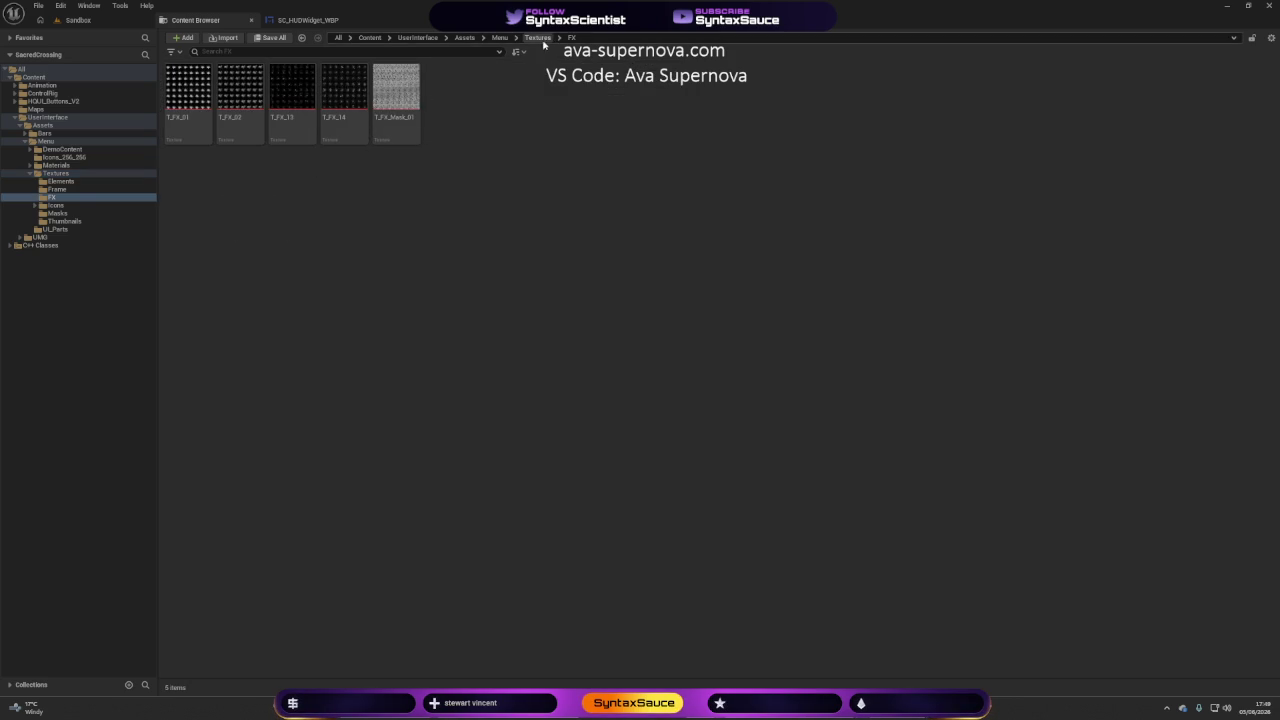
Look through the Icons and Thumbnails folders, then open Textures > Masks.
left_click(538, 38)
left_click(360, 112)
double_click(360, 112)
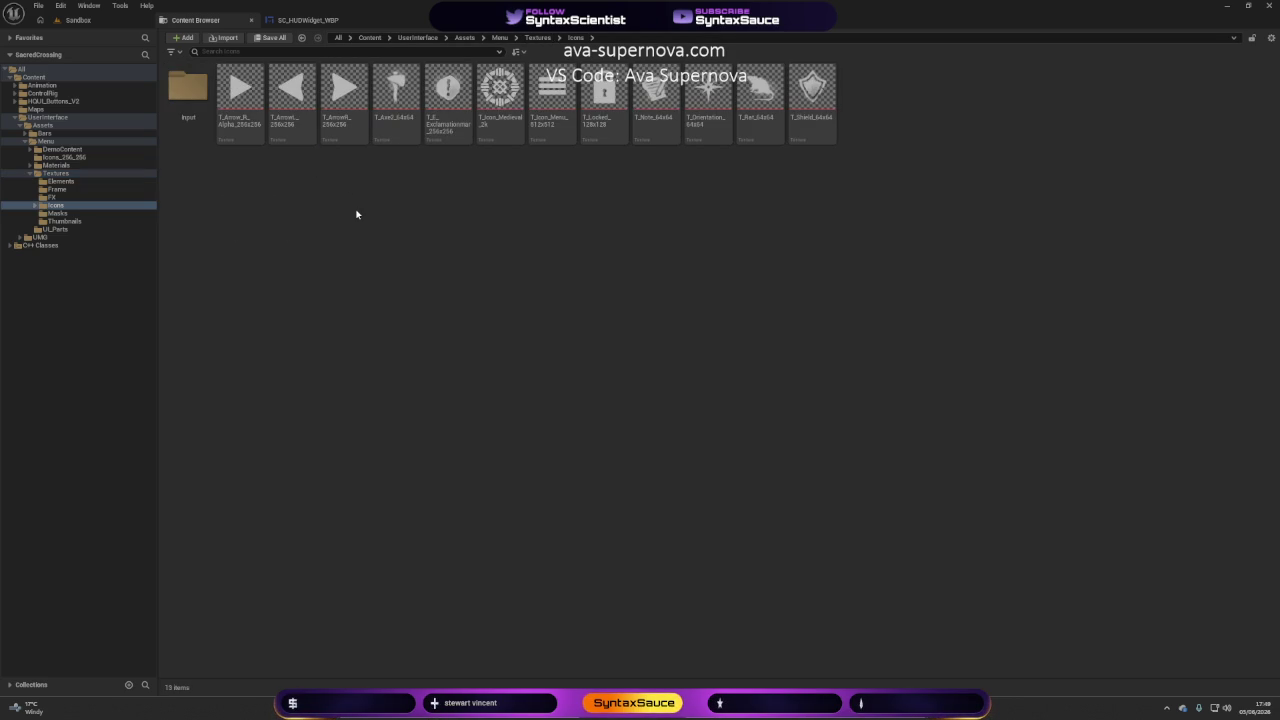
left_click(538, 38)
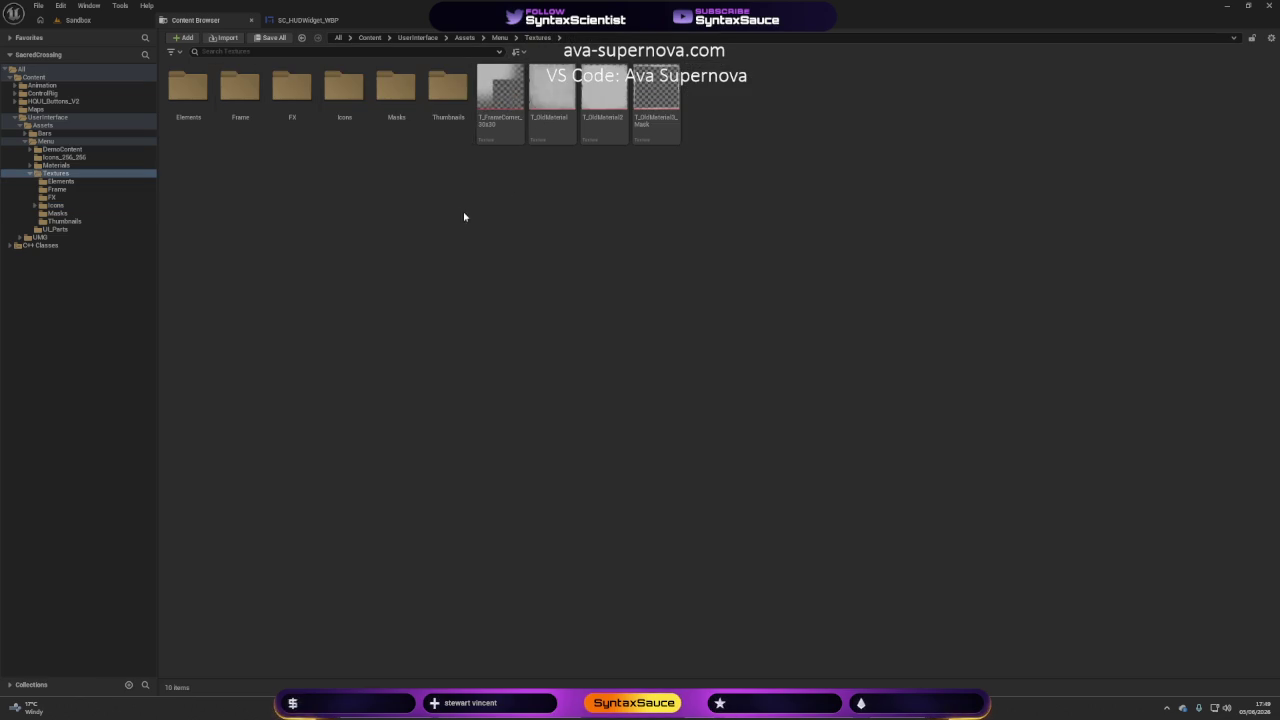
double_click(456, 120)
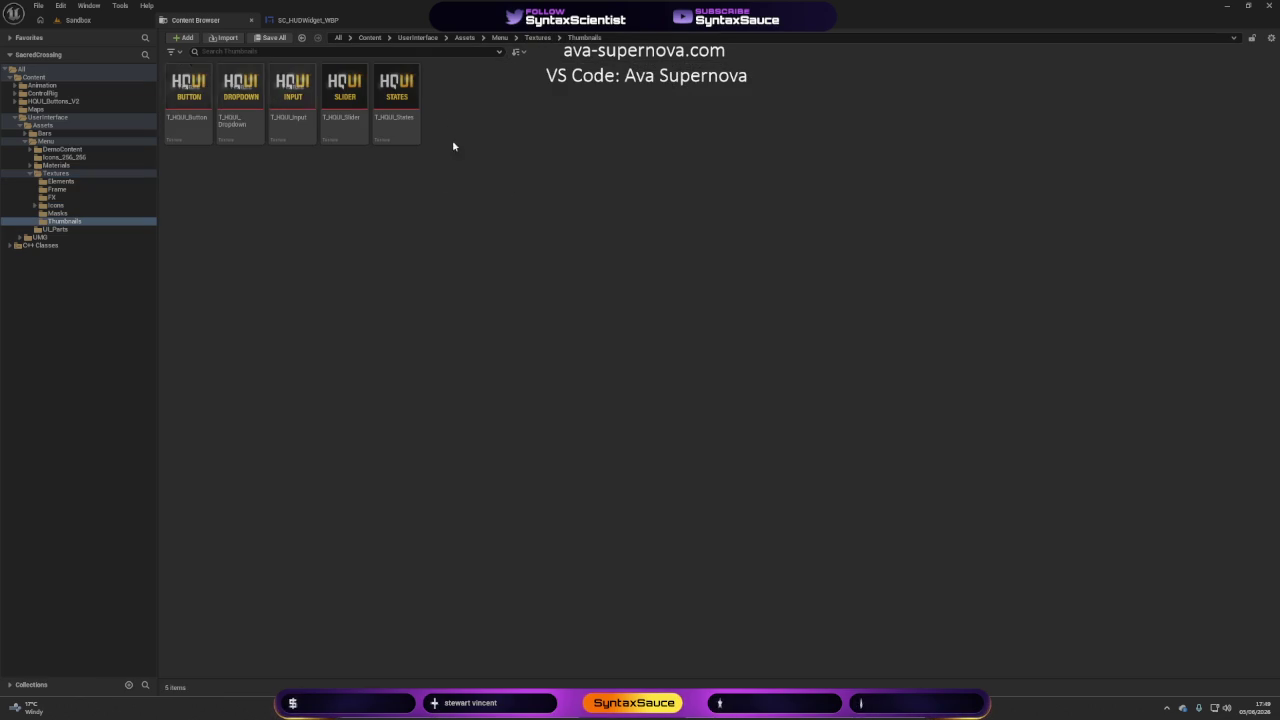
left_click(540, 37)
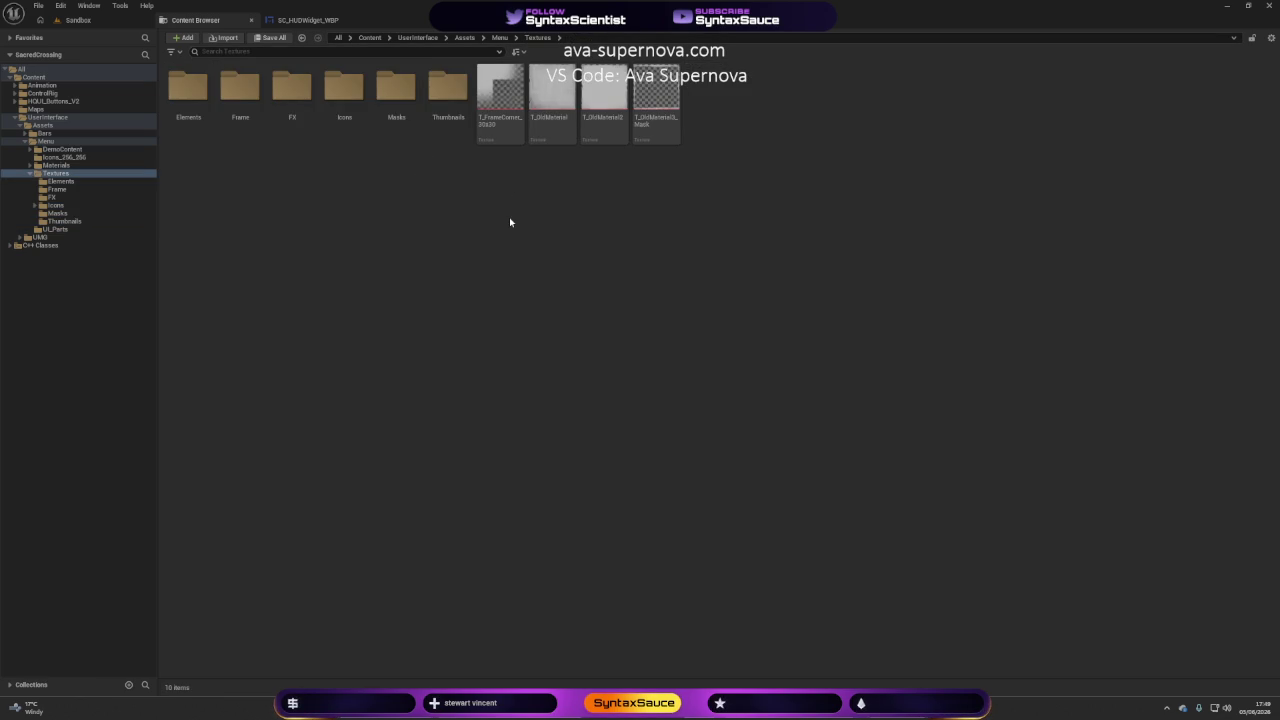
double_click(380, 103)
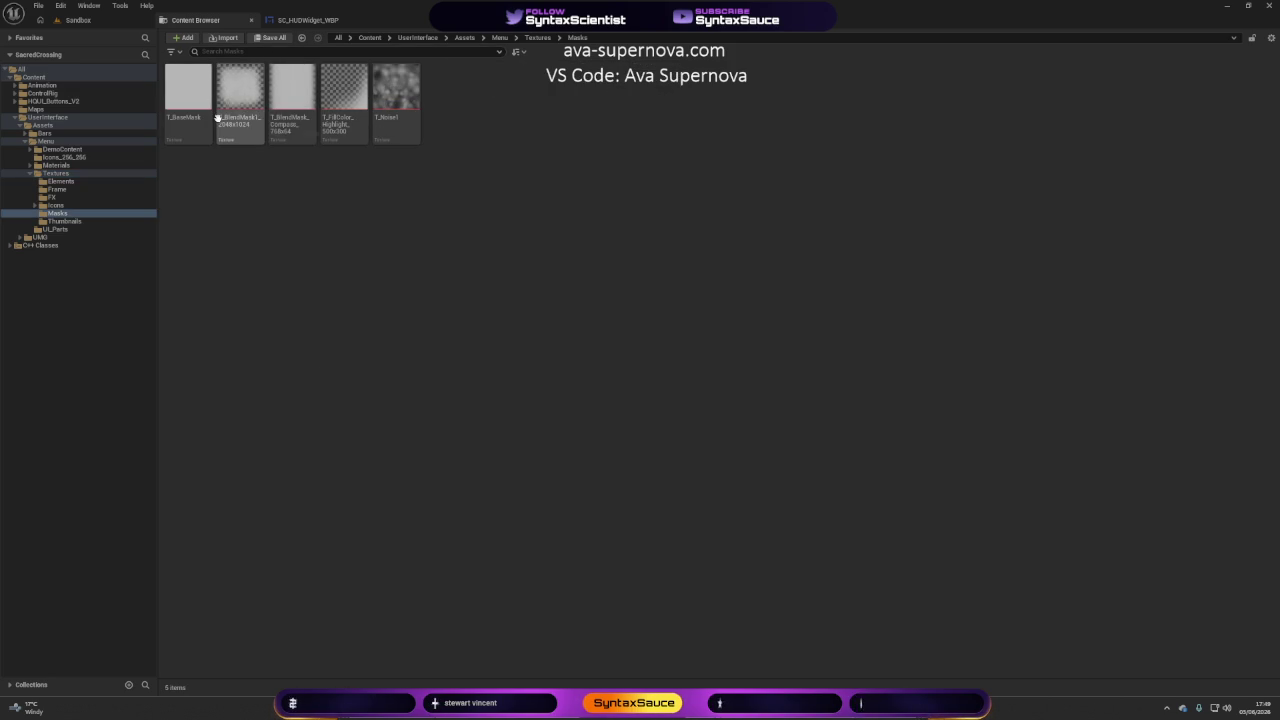
Preview the T_FillColor_Highlight texture and close the preview.
mouse_move(236, 123)
double_click(345, 110)
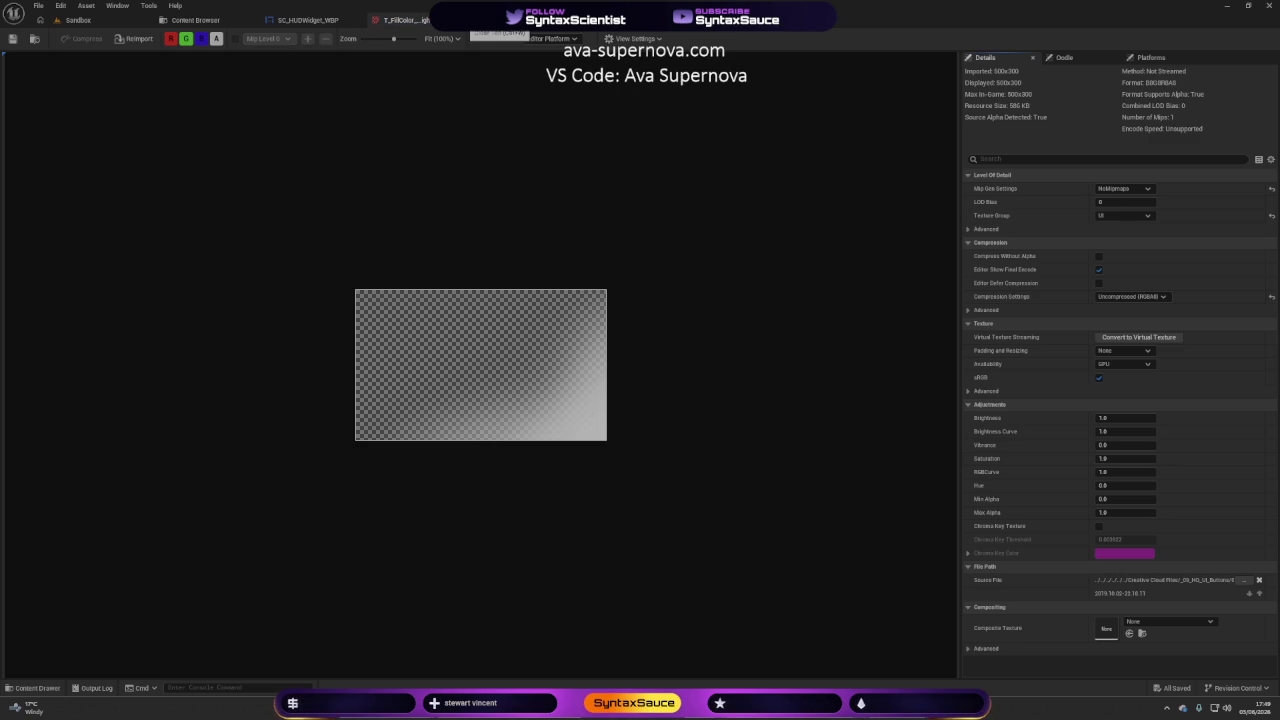
left_click(437, 20)
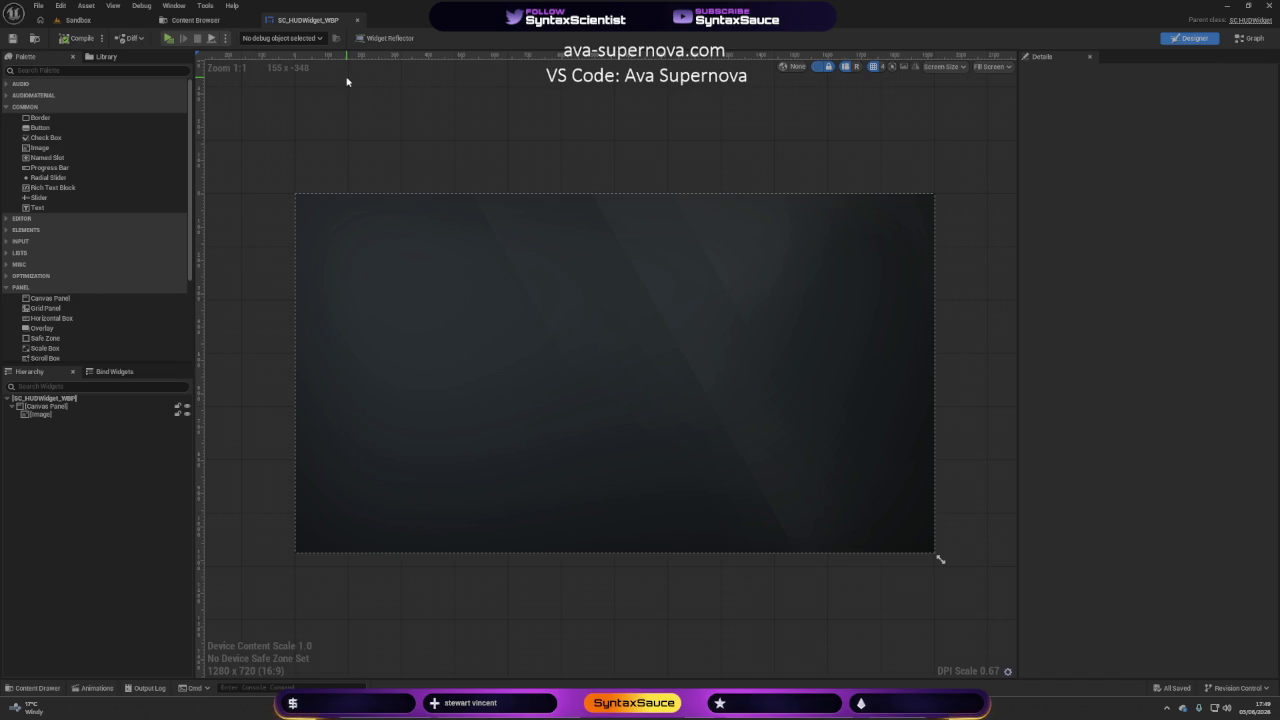
Add T_FillColor_Highlight to the HUD canvas as an image at the bottom-right corner.
left_click(195, 20)
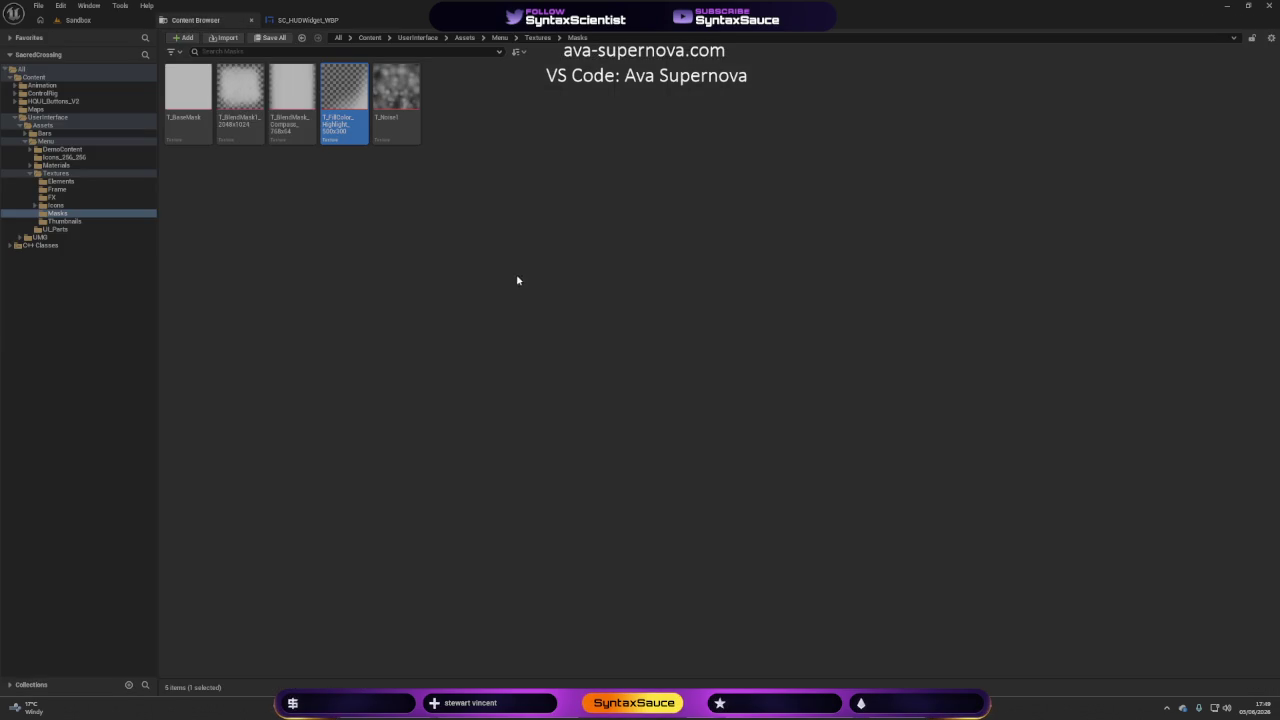
mouse_move(344, 100)
left_mouse_down()
mouse_move(385, 60)
mouse_move(318, 18)
mouse_move(549, 360)
mouse_move(717, 468)
mouse_move(717, 494)
left_mouse_up()
left_click_drag(658, 459, 877, 519)
left_click(966, 477)
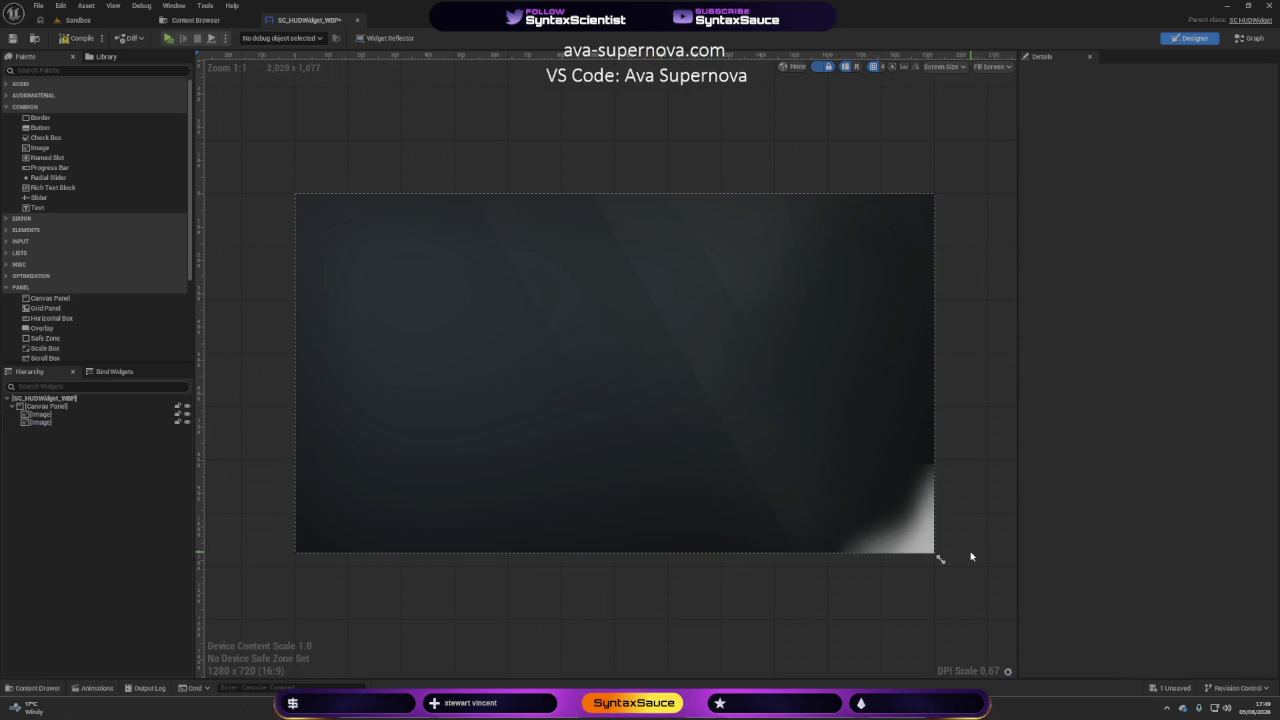
left_click(911, 523)
left_click_drag(886, 523, 903, 534)
left_click(975, 421)
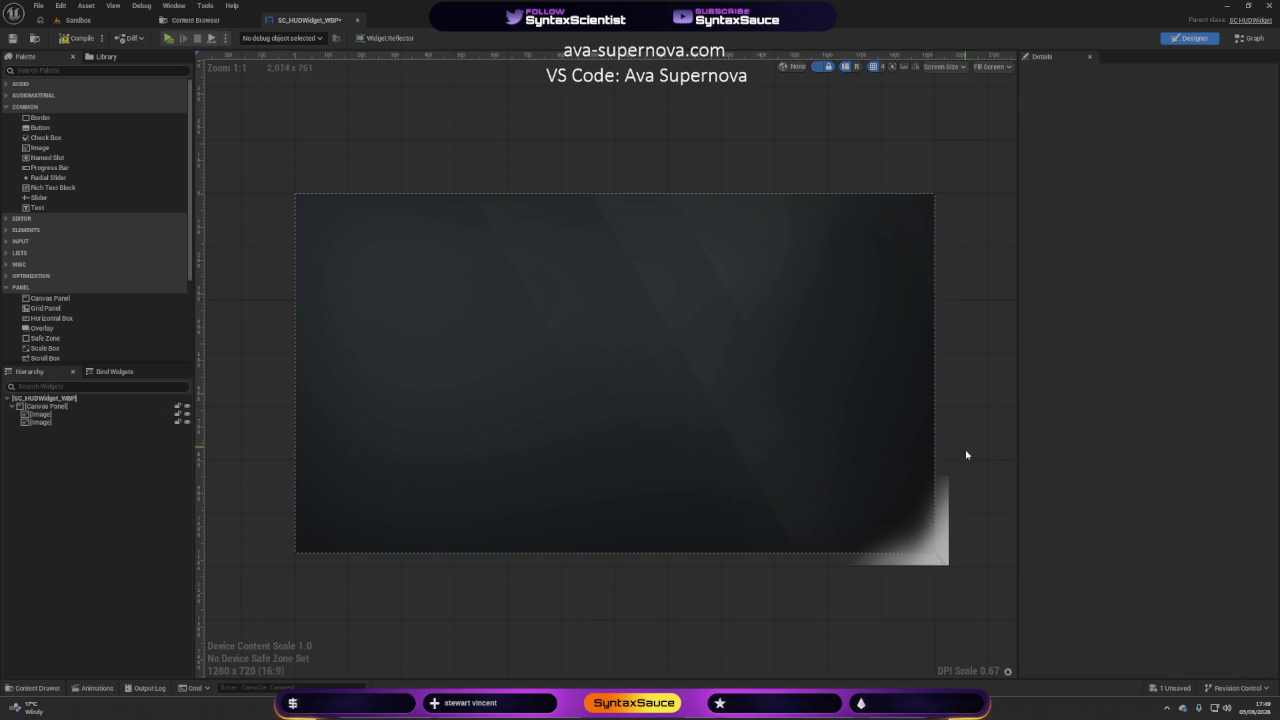
Delete the small T_FillColor_Highlight image from the HUD canvas.
left_click(945, 531)
key("Delete")
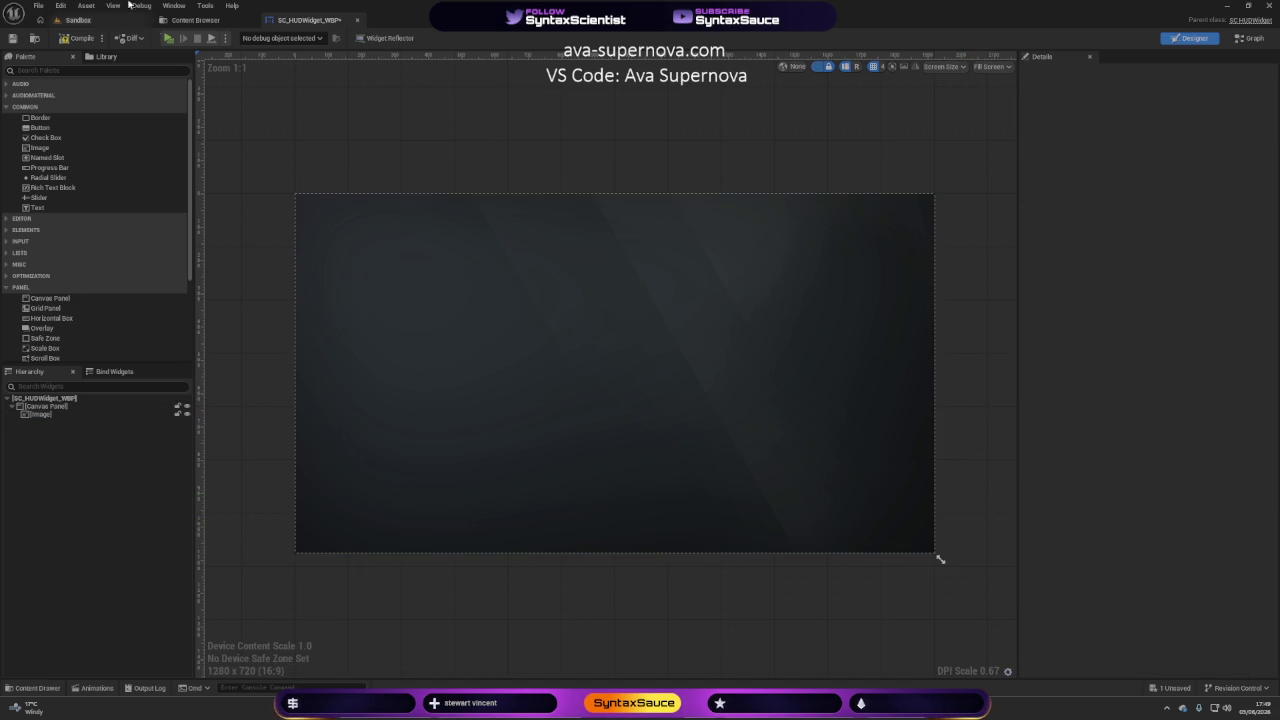
left_click(192, 20)
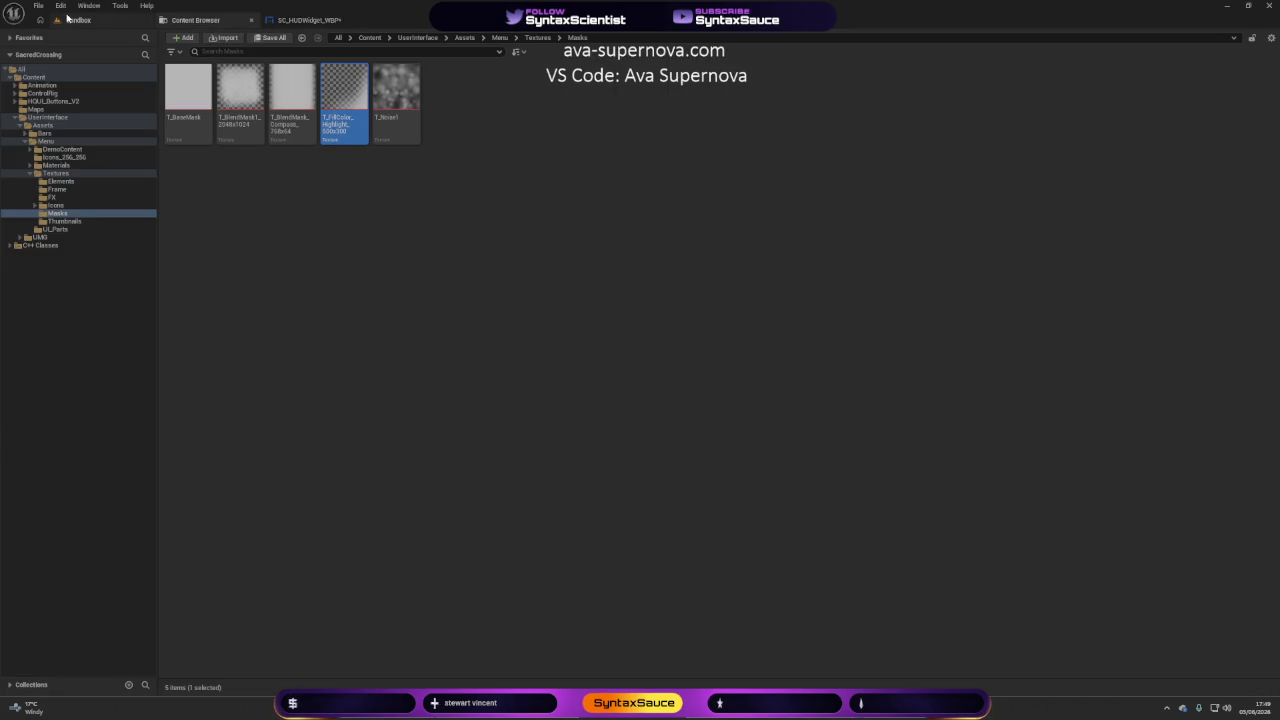
left_click(305, 20)
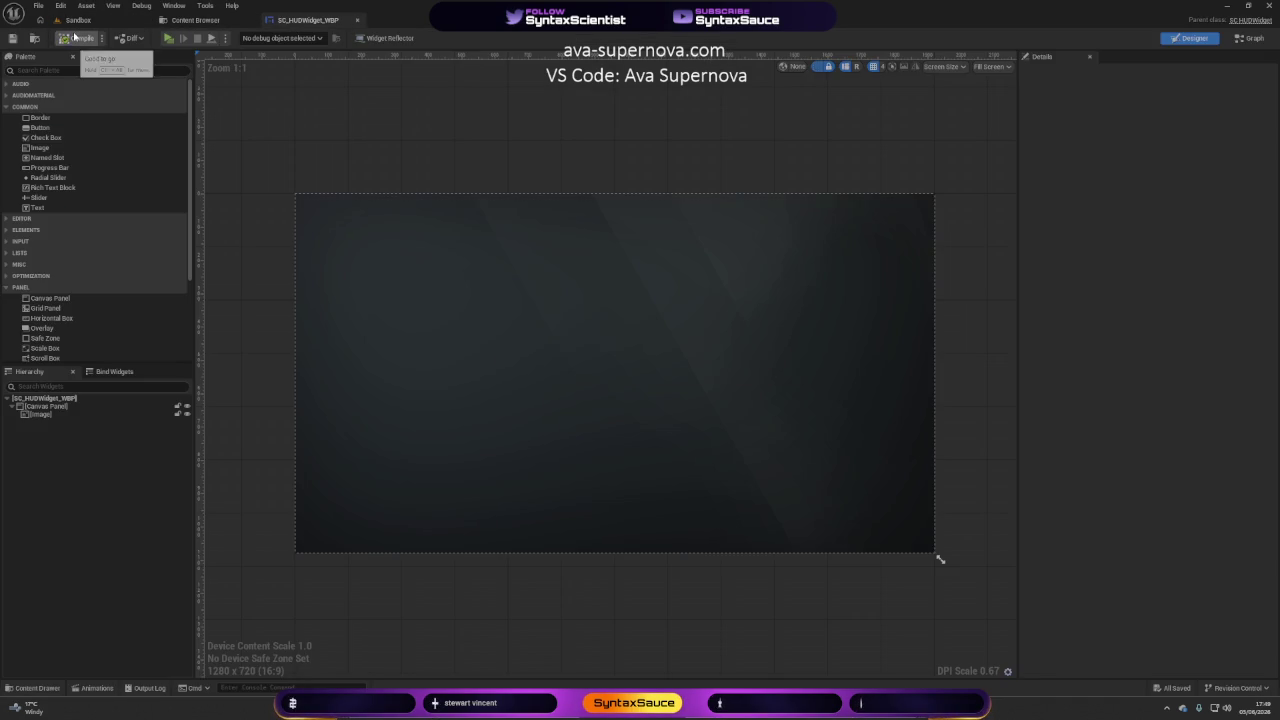
Browse from Masks up to Menu and open the UI_Parts folder in the tree.
left_click(195, 20)
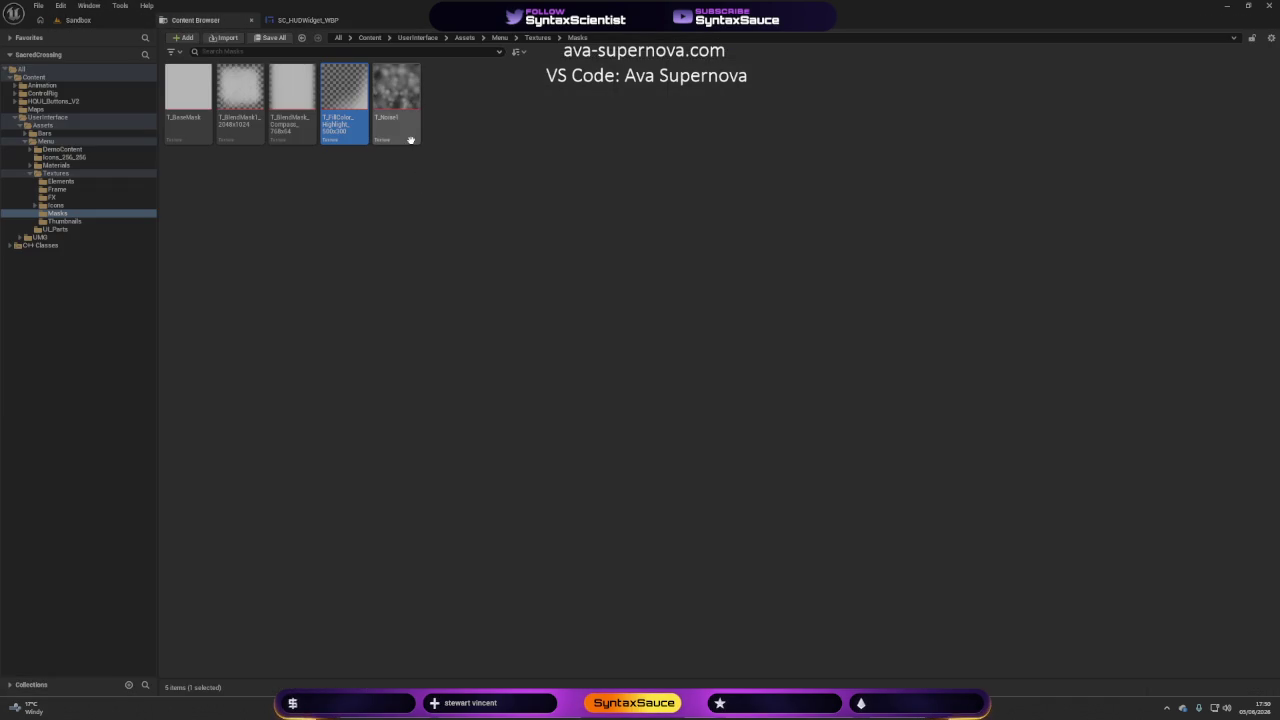
left_click(538, 37)
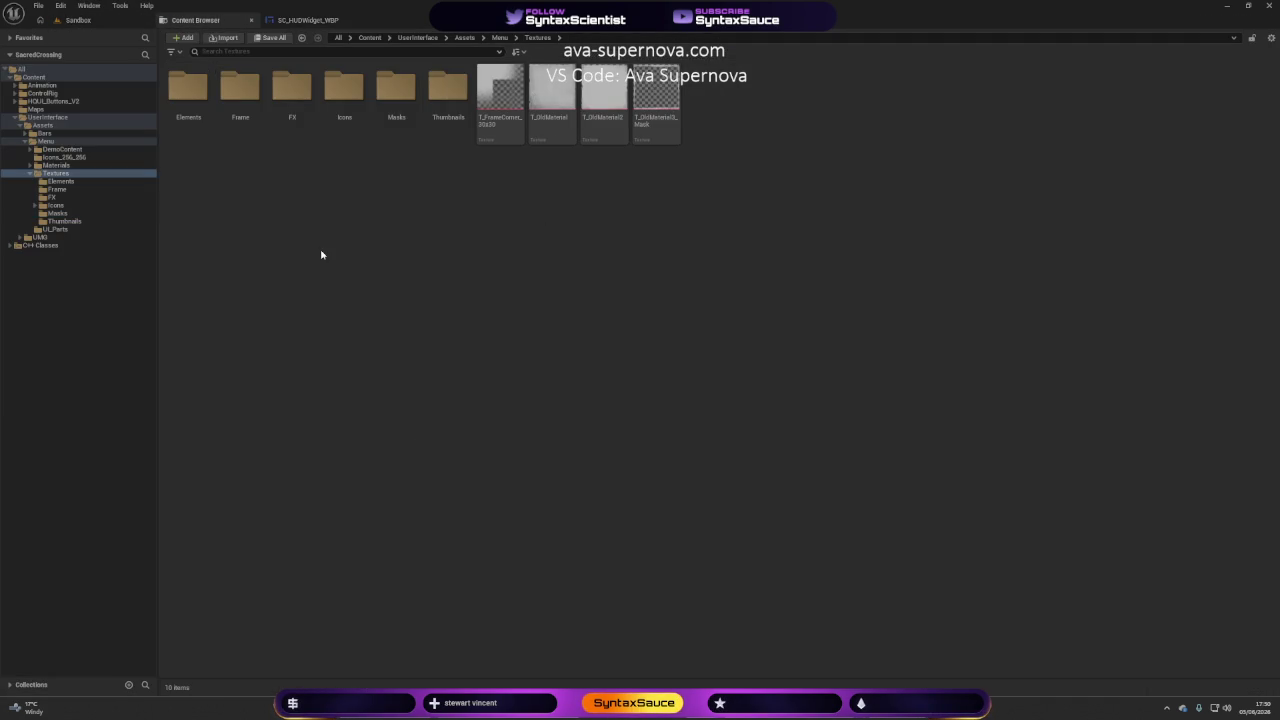
left_click(499, 37)
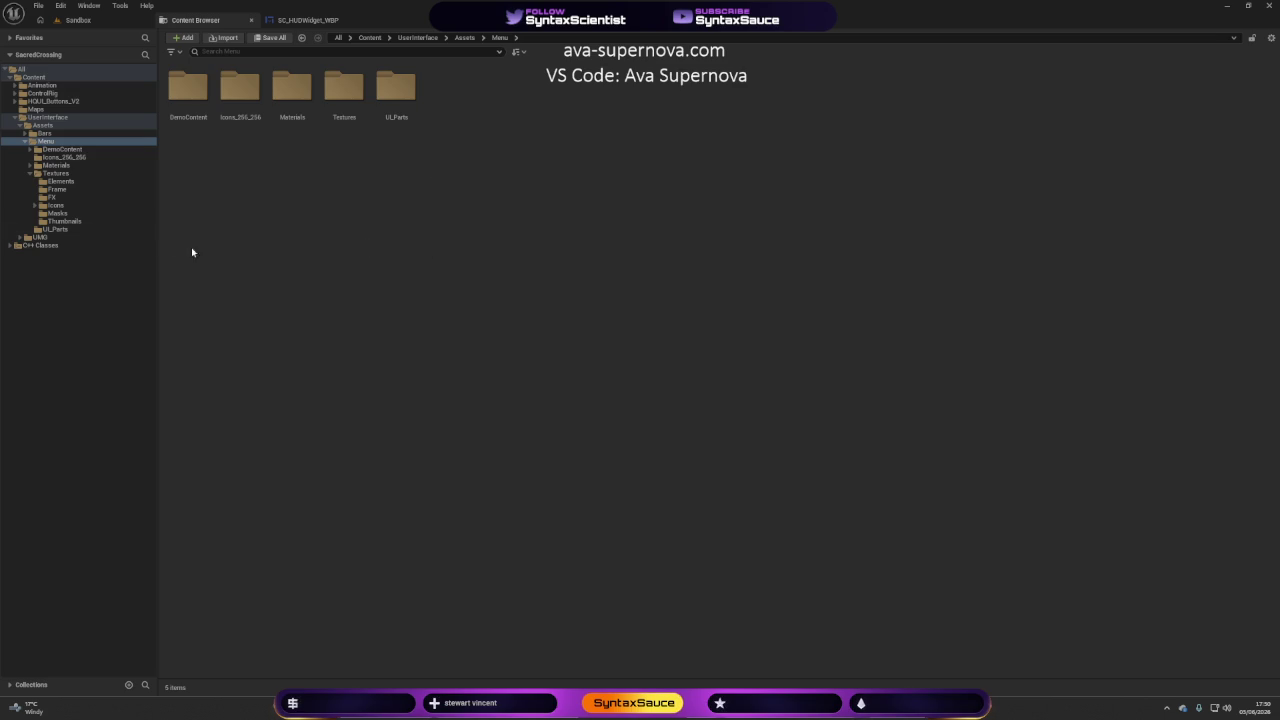
left_click(30, 174)
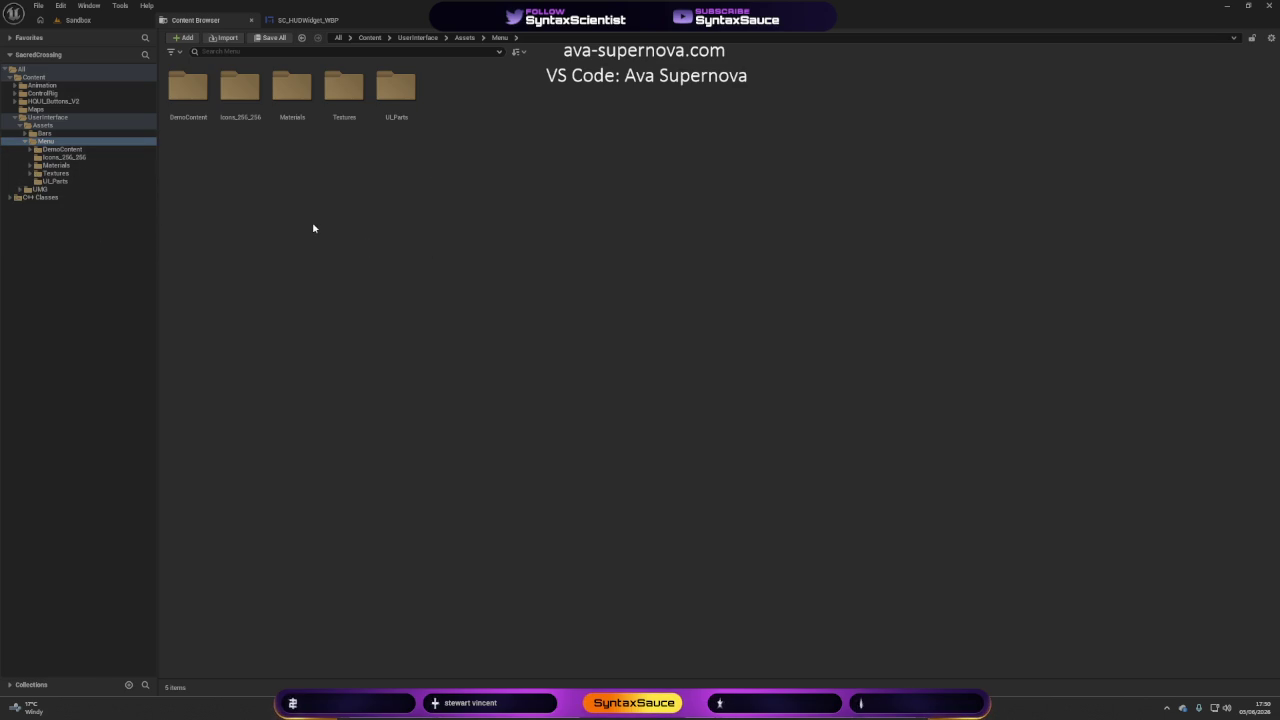
left_click(55, 181)
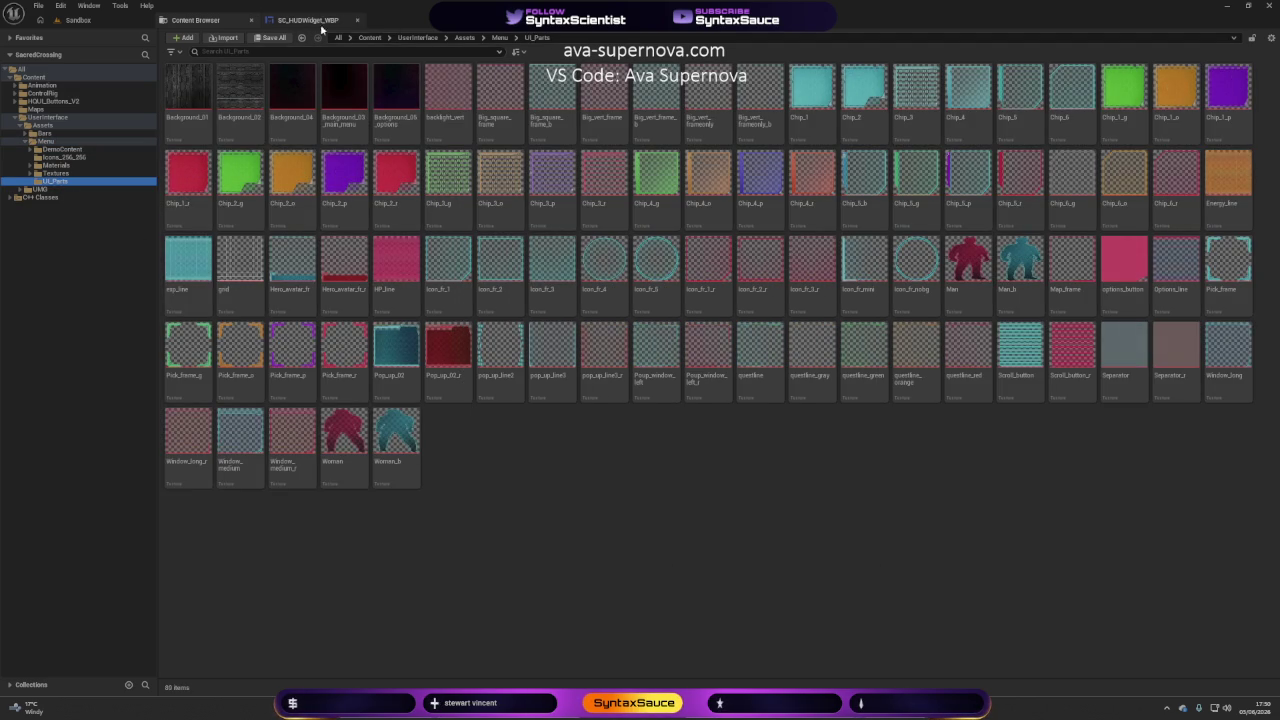
left_click(300, 20)
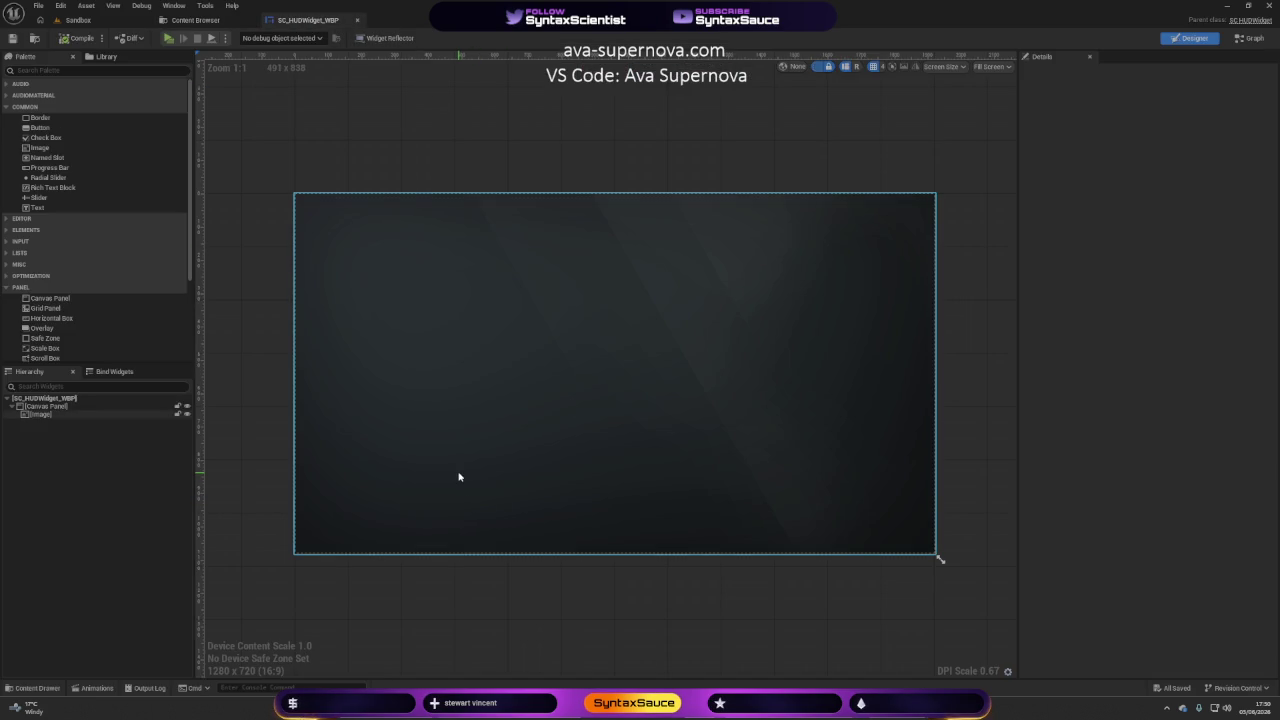
Rename the full-screen Image widget in the Hierarchy to MainBackground.
left_click(49, 415)
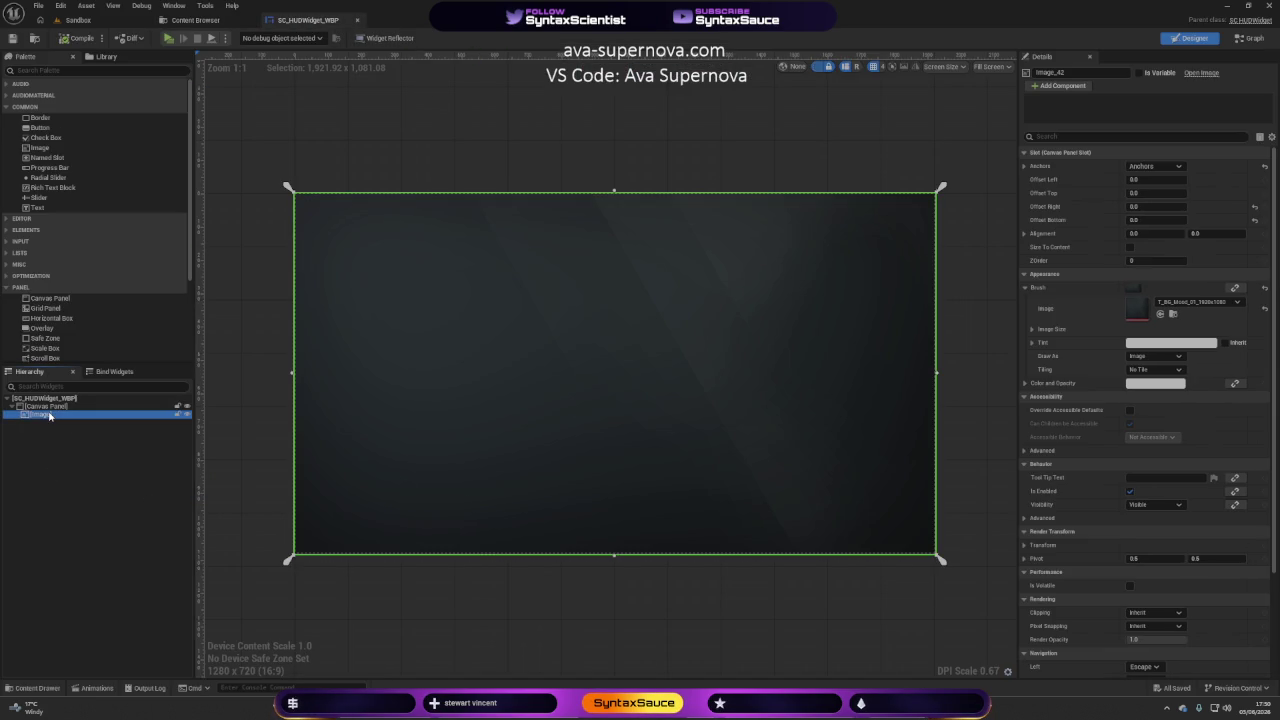
left_click(49, 415)
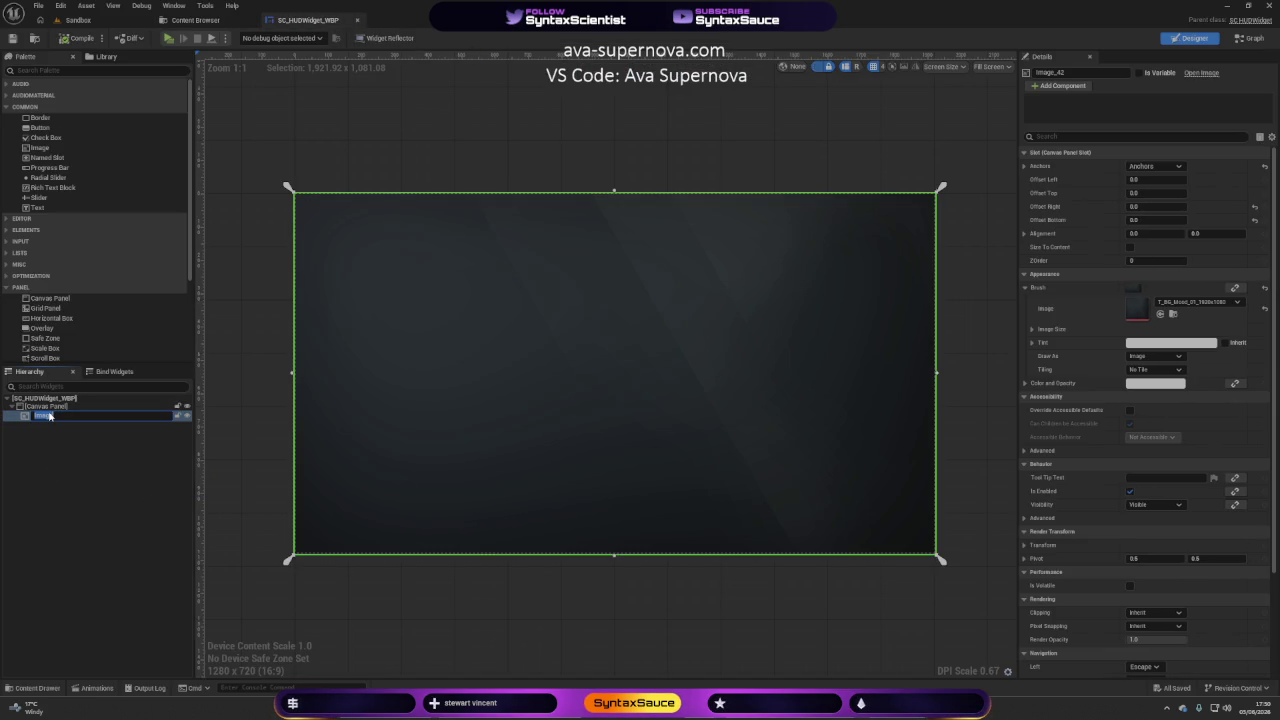
type("MainBackg")
type("ain")
key("Return")
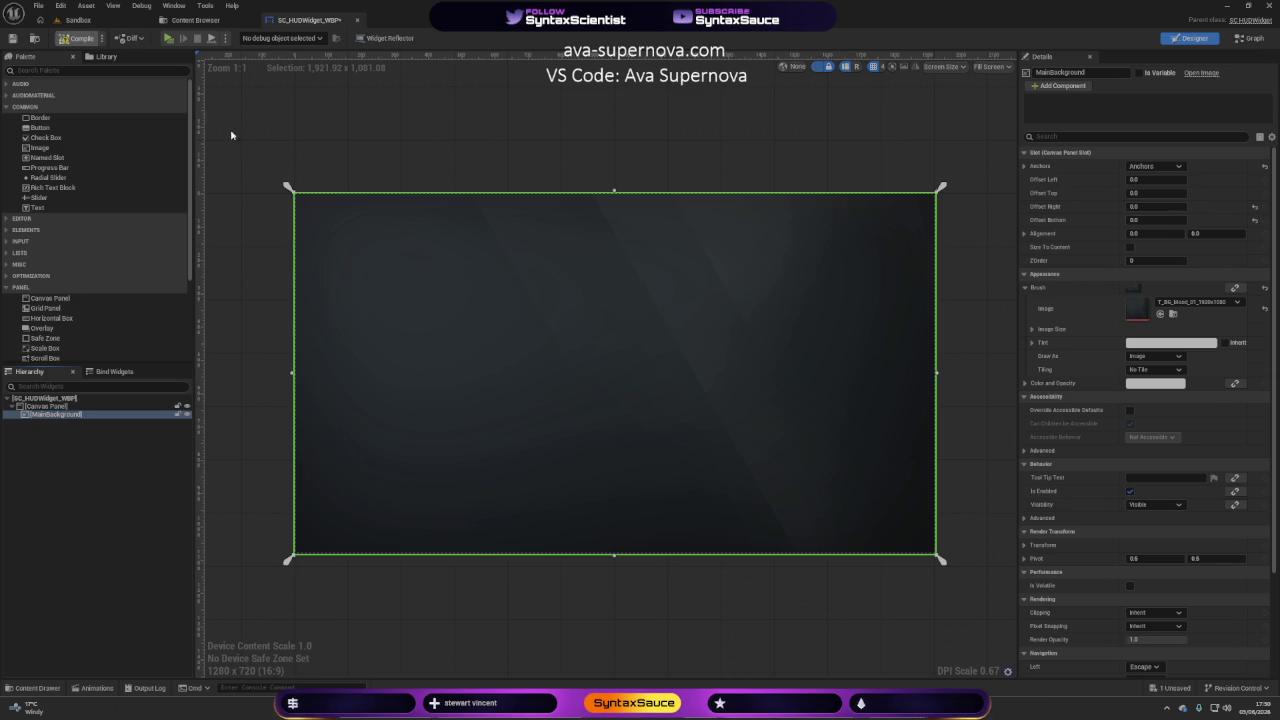
left_click(566, 161)
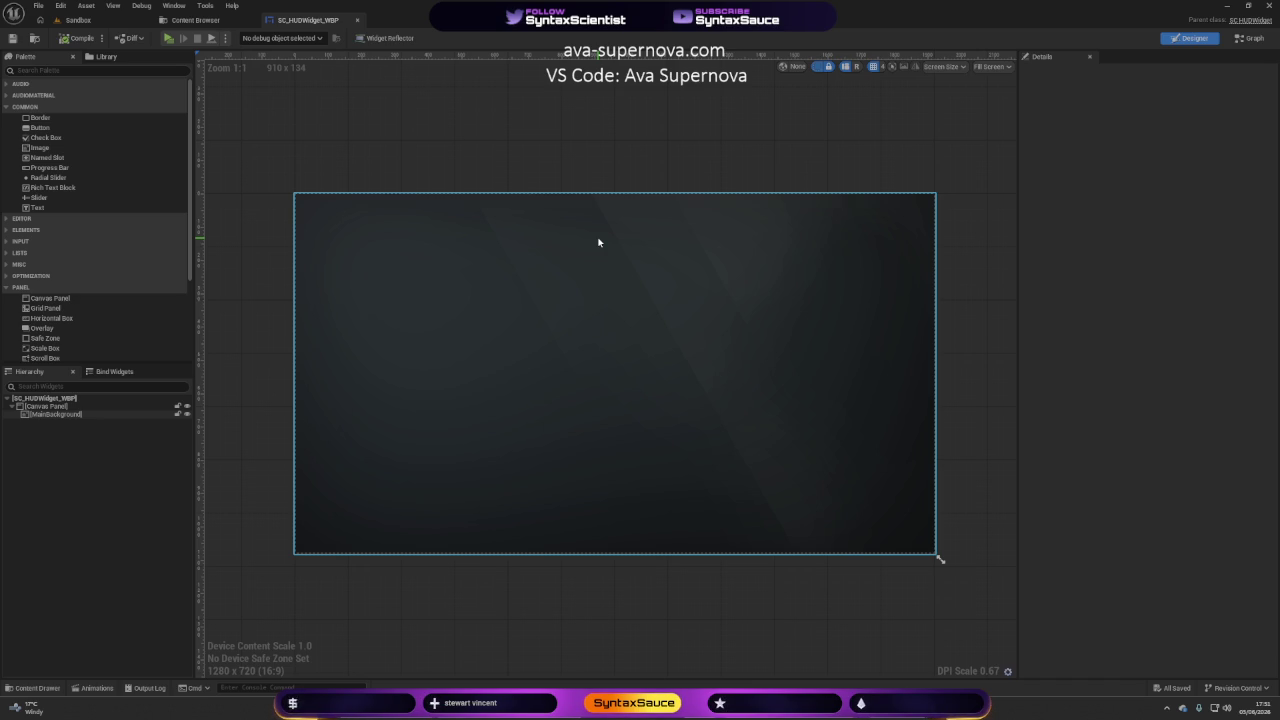
left_click(509, 189)
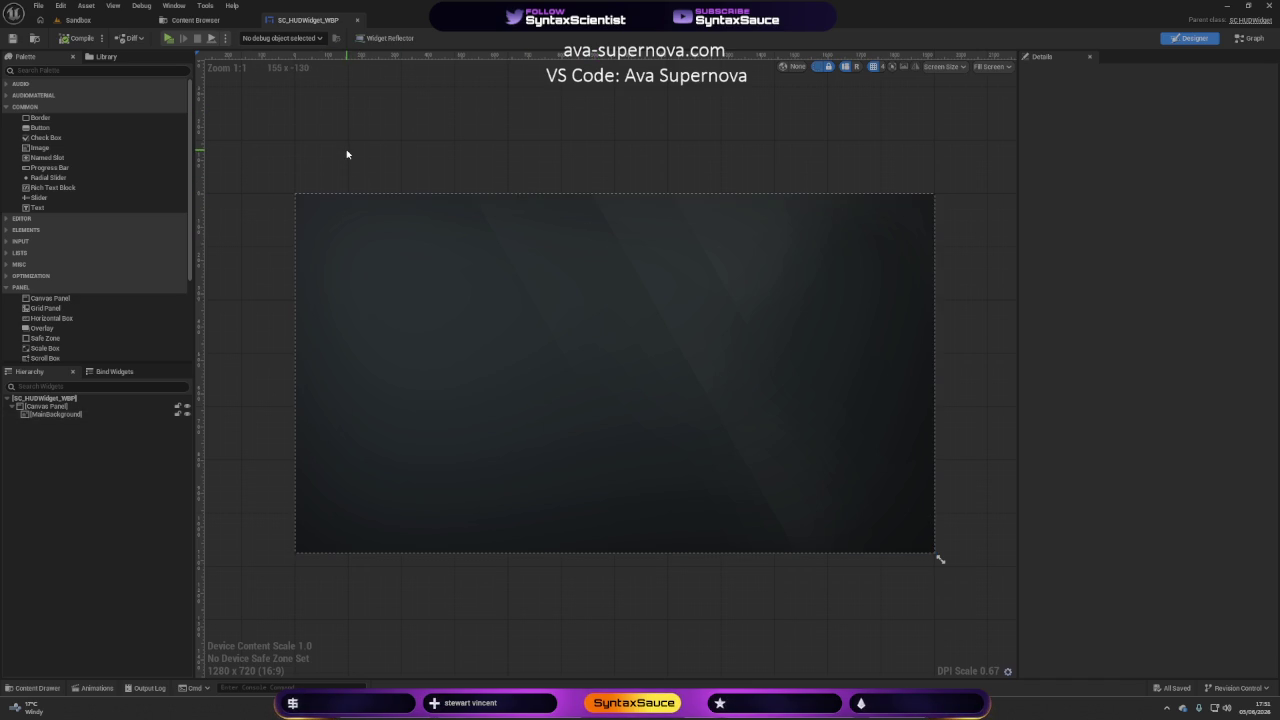
Navigate Menu > Textures > Elements in the Content Browser, then back up to Textures.
left_click(205, 20)
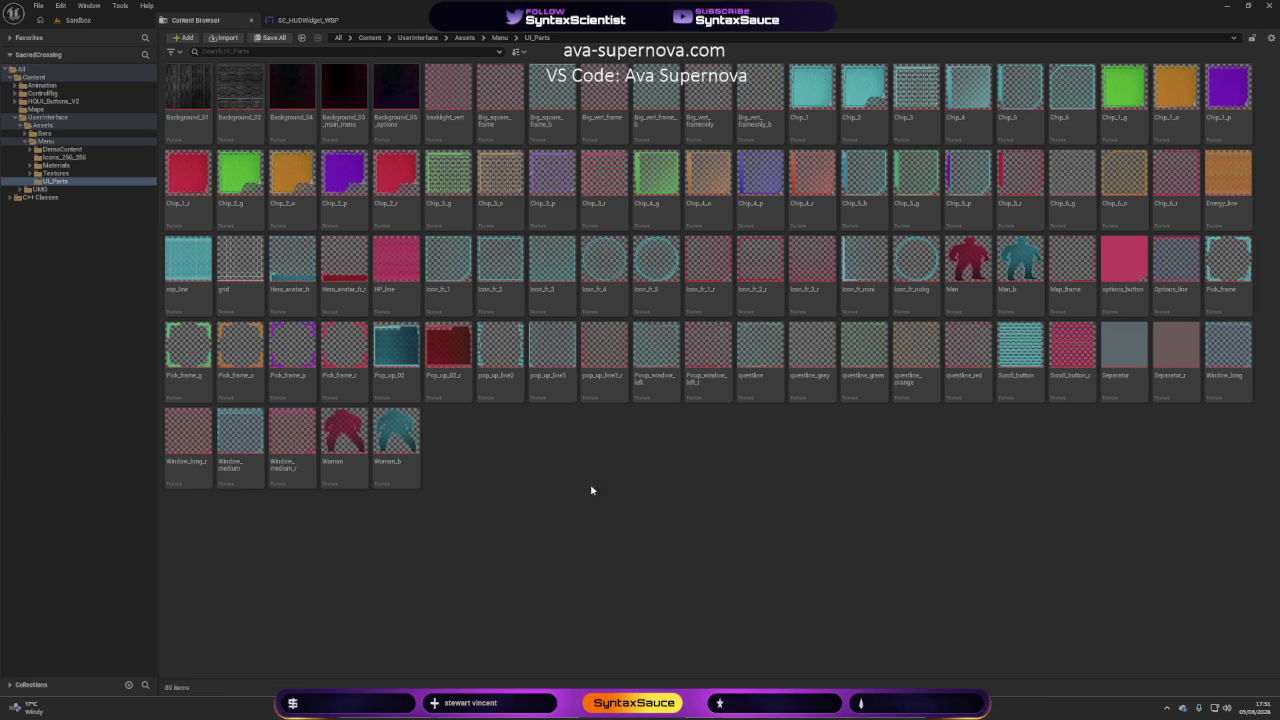
left_click(498, 38)
key("End")
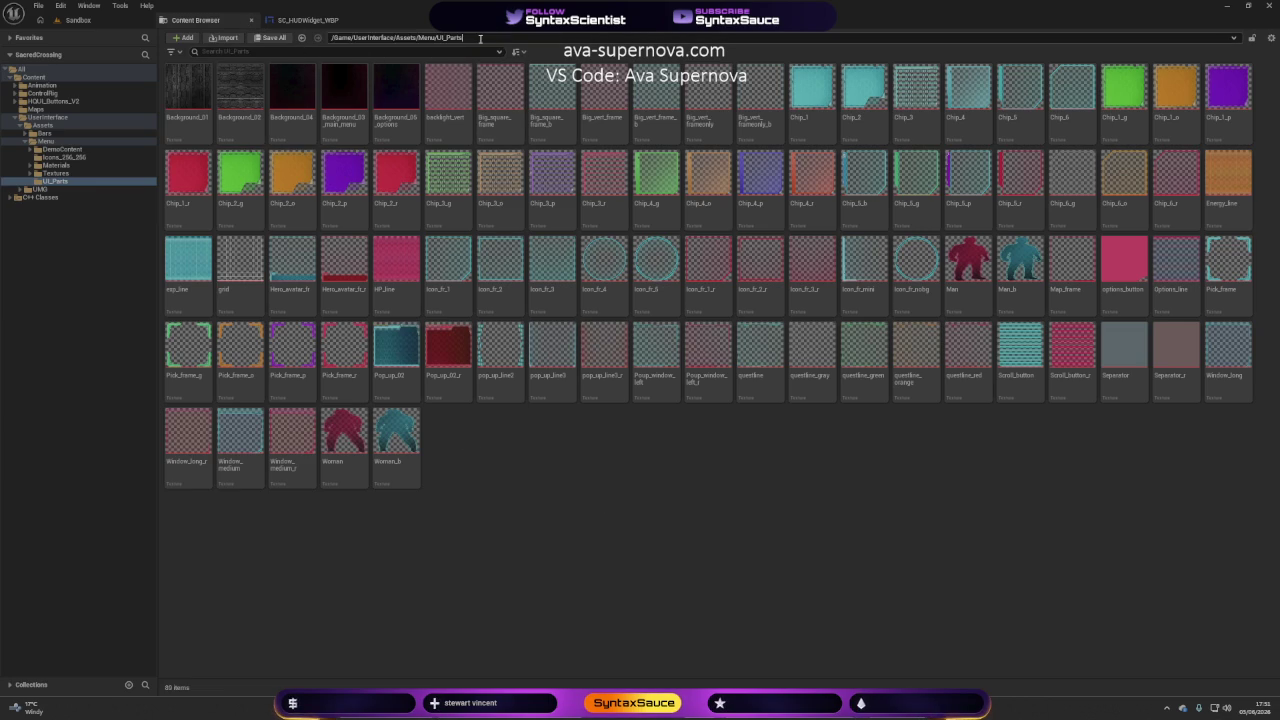
key("Escape")
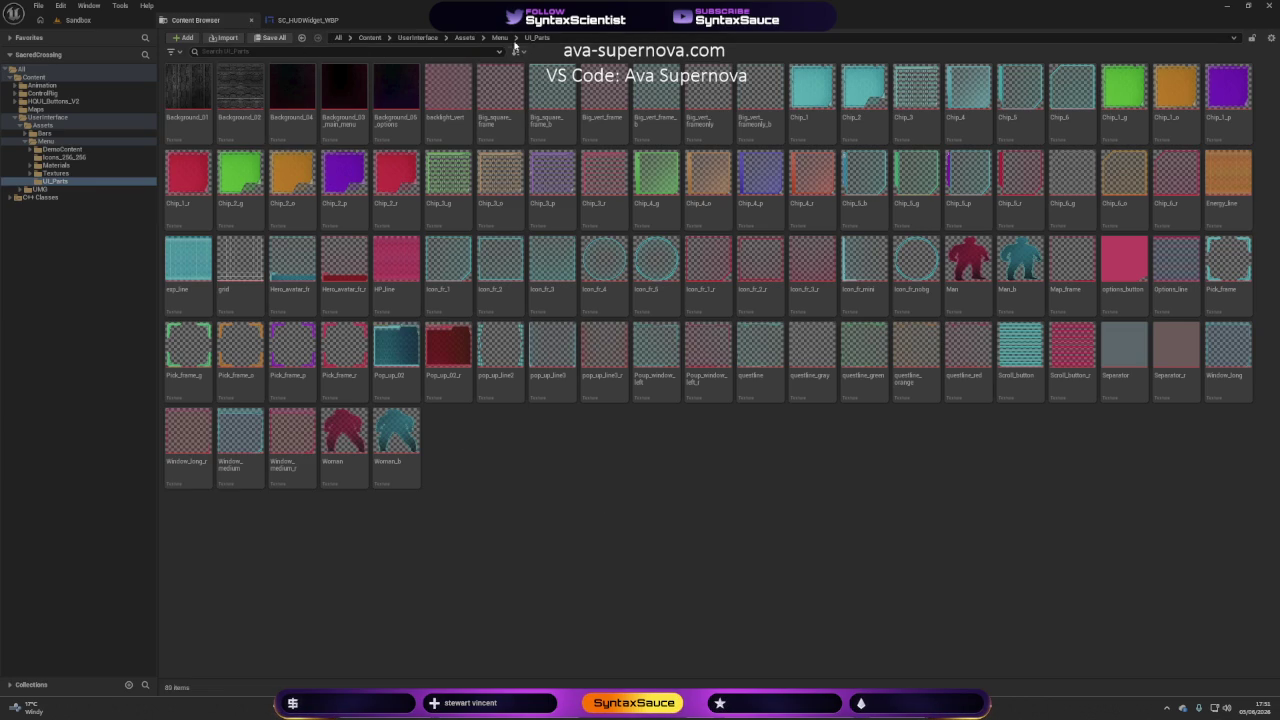
left_click(498, 37)
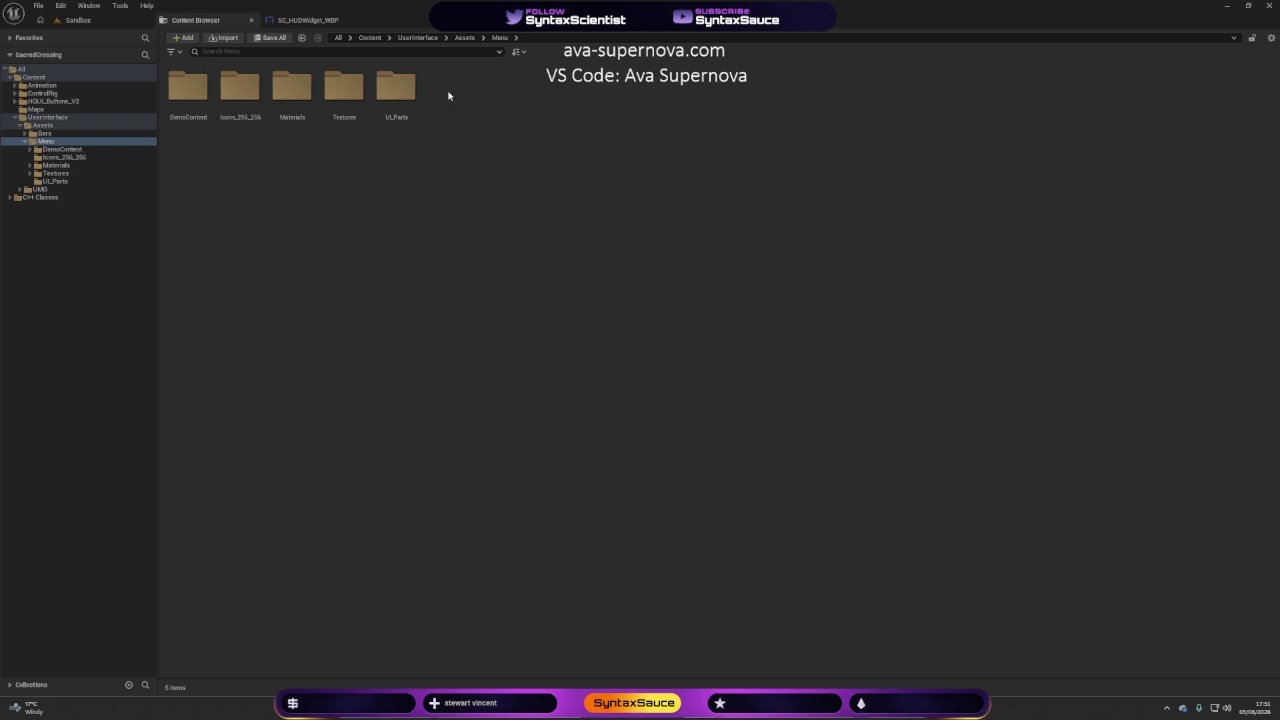
double_click(344, 88)
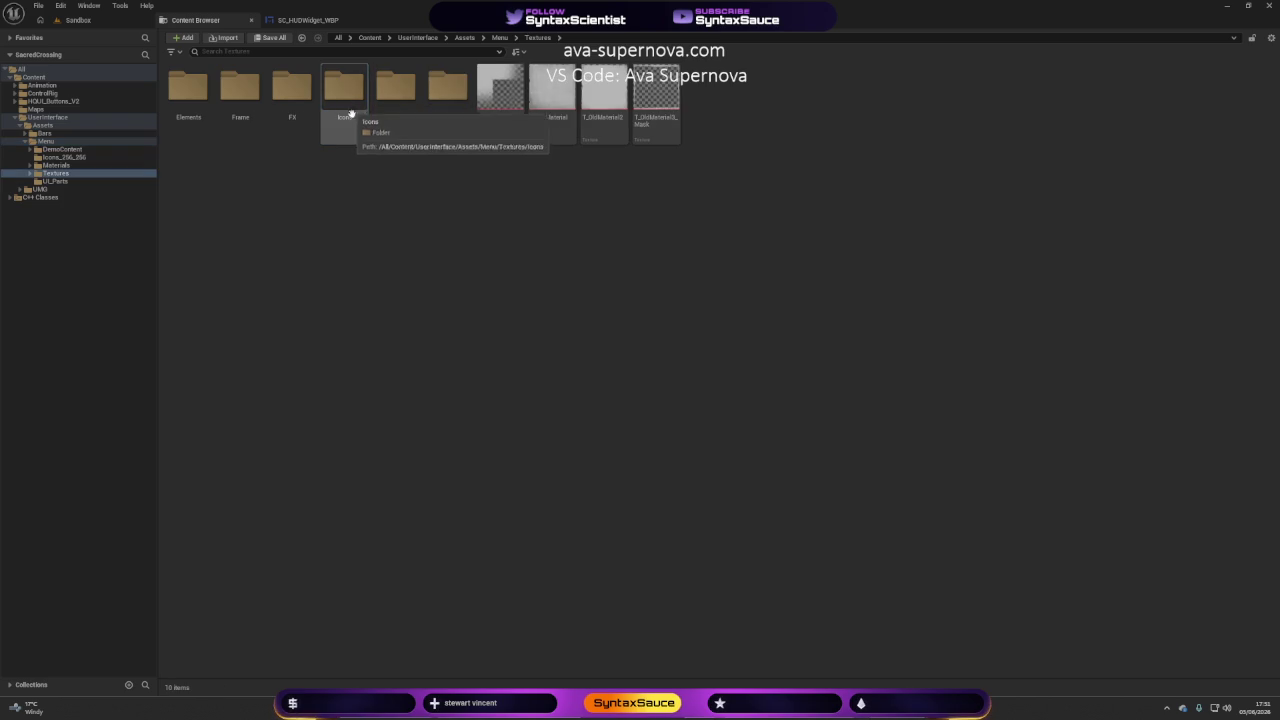
double_click(175, 111)
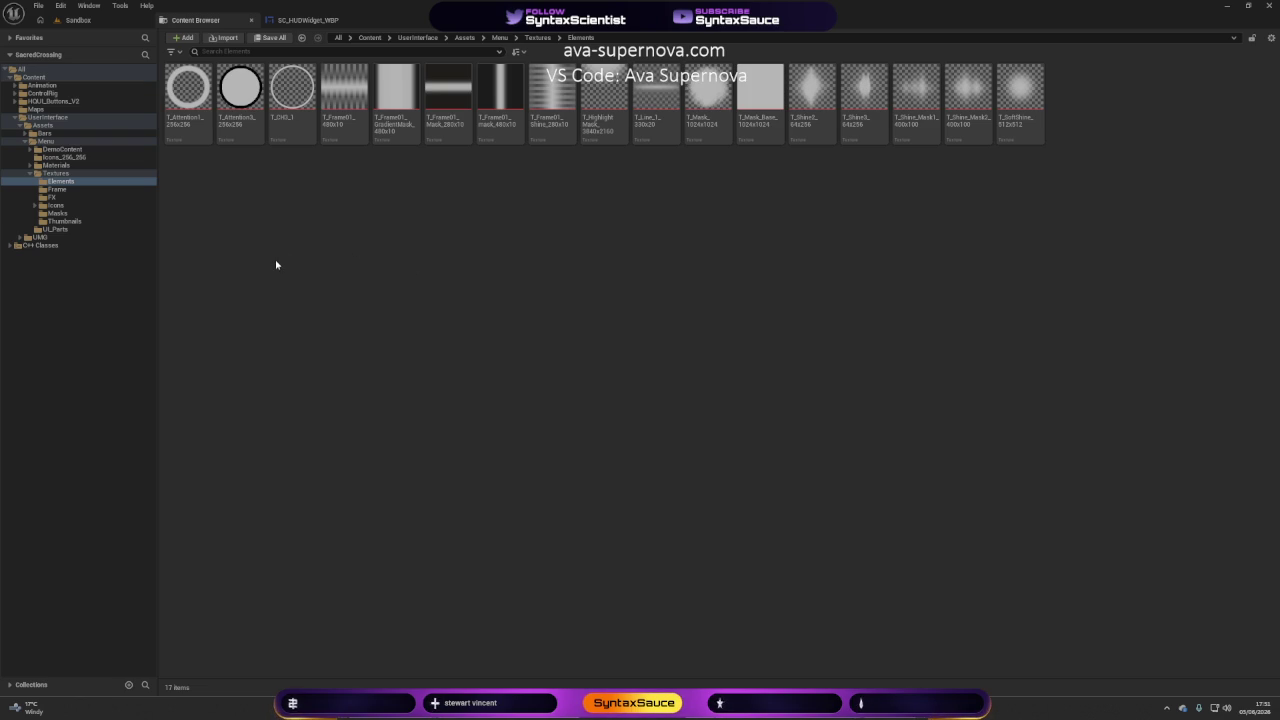
left_click(534, 38)
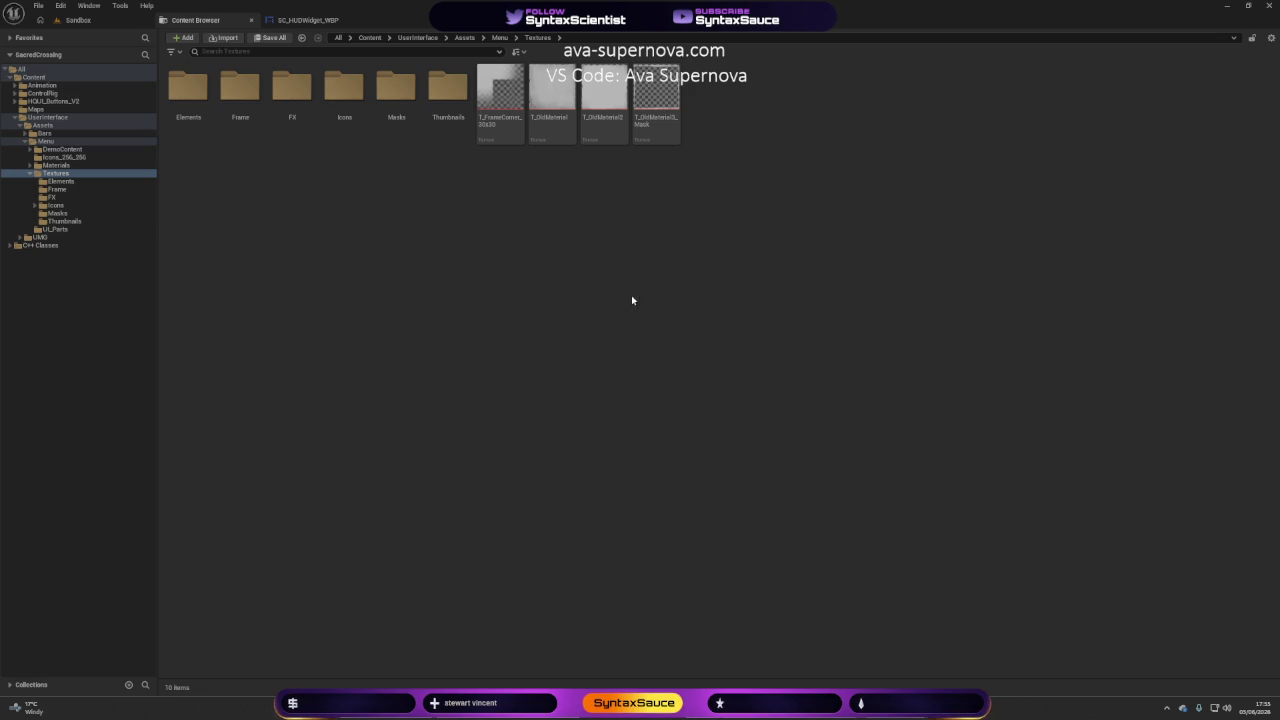
Jump via the path bar to the top-level Content folder with its five folders.
left_click(368, 38)
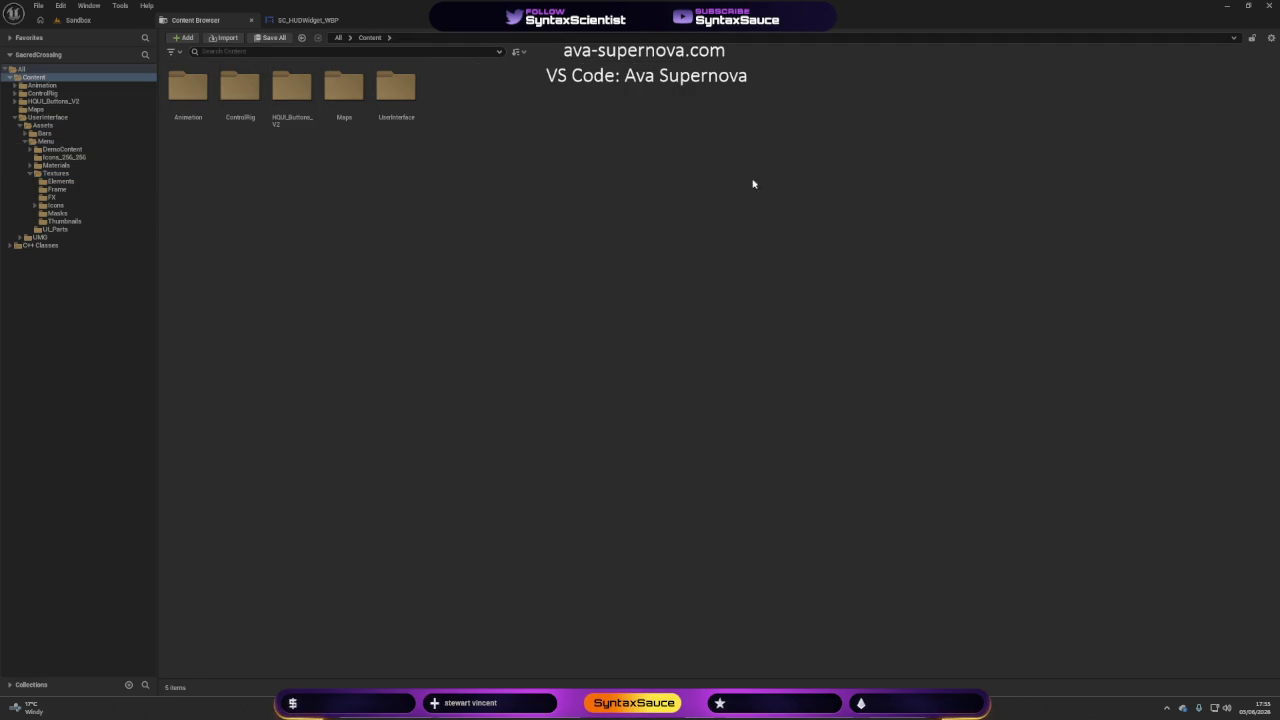